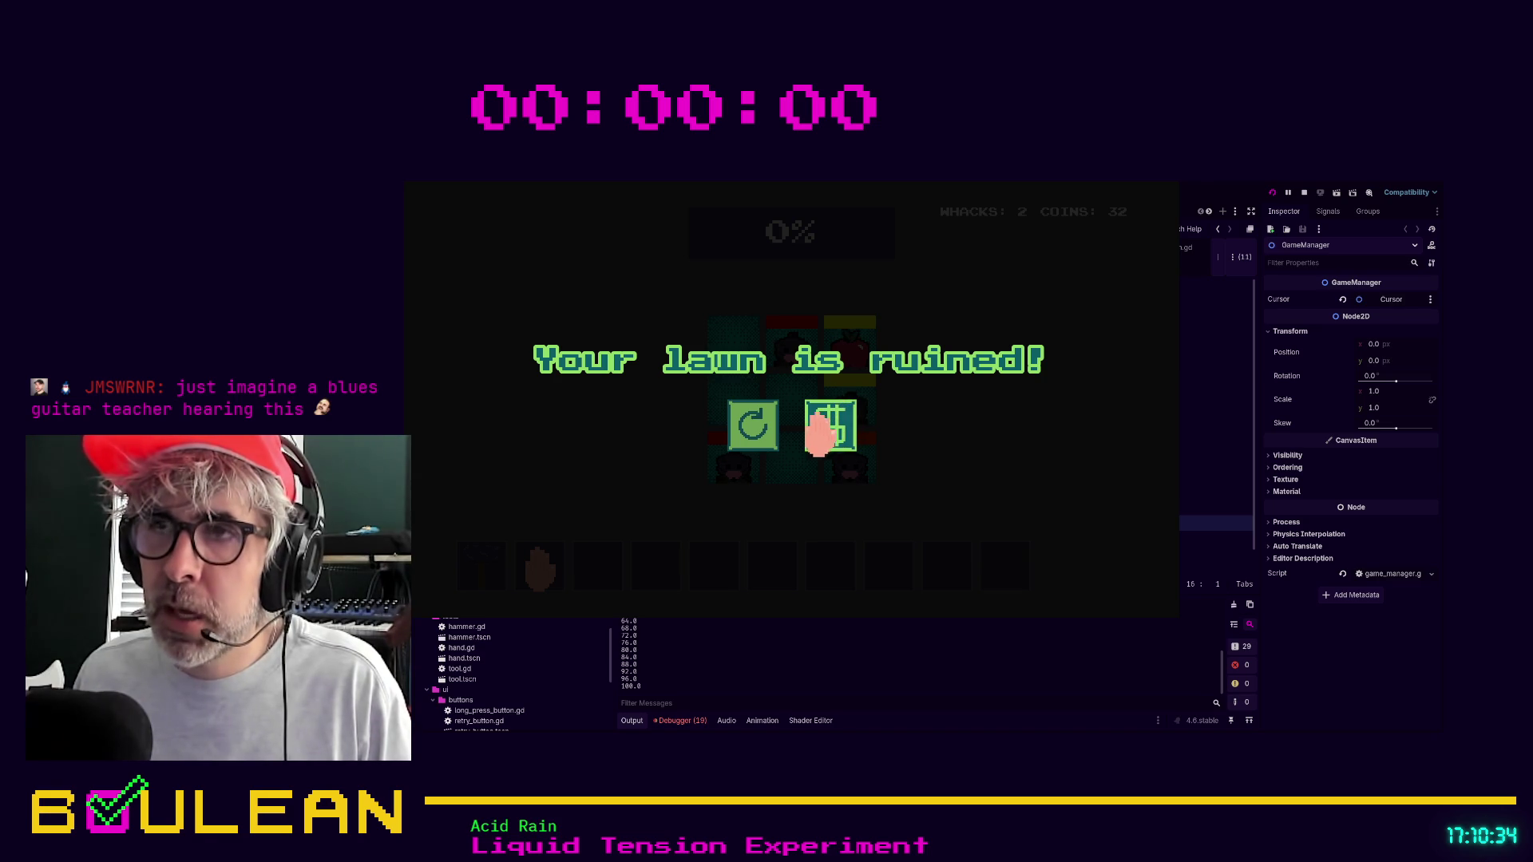
Retry the whack-a-mole game, whack three moles until the lawn is ruined, then stop the run.
click(735, 429)
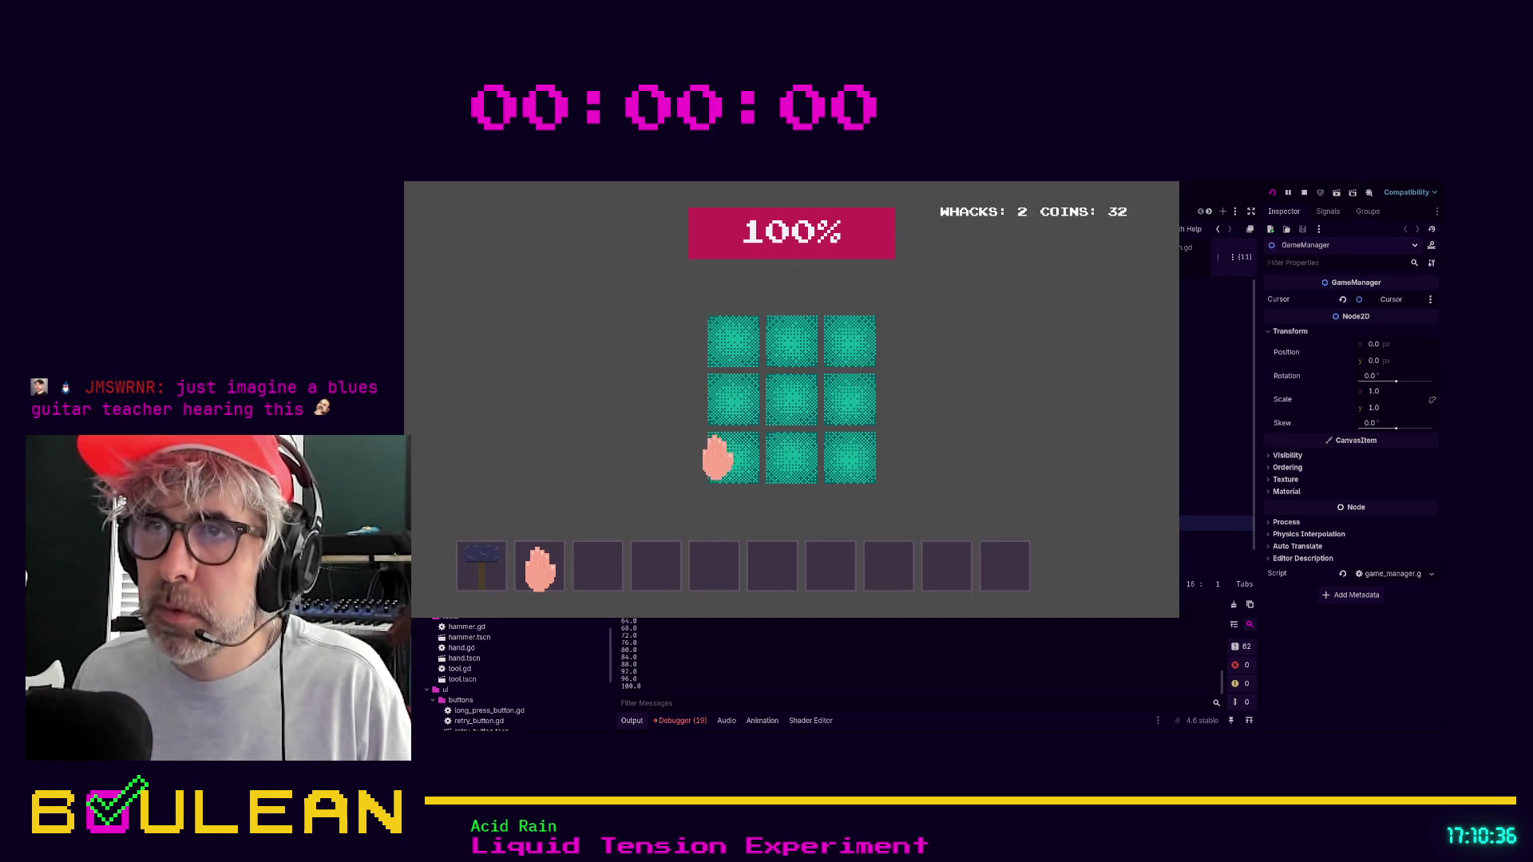
click(722, 409)
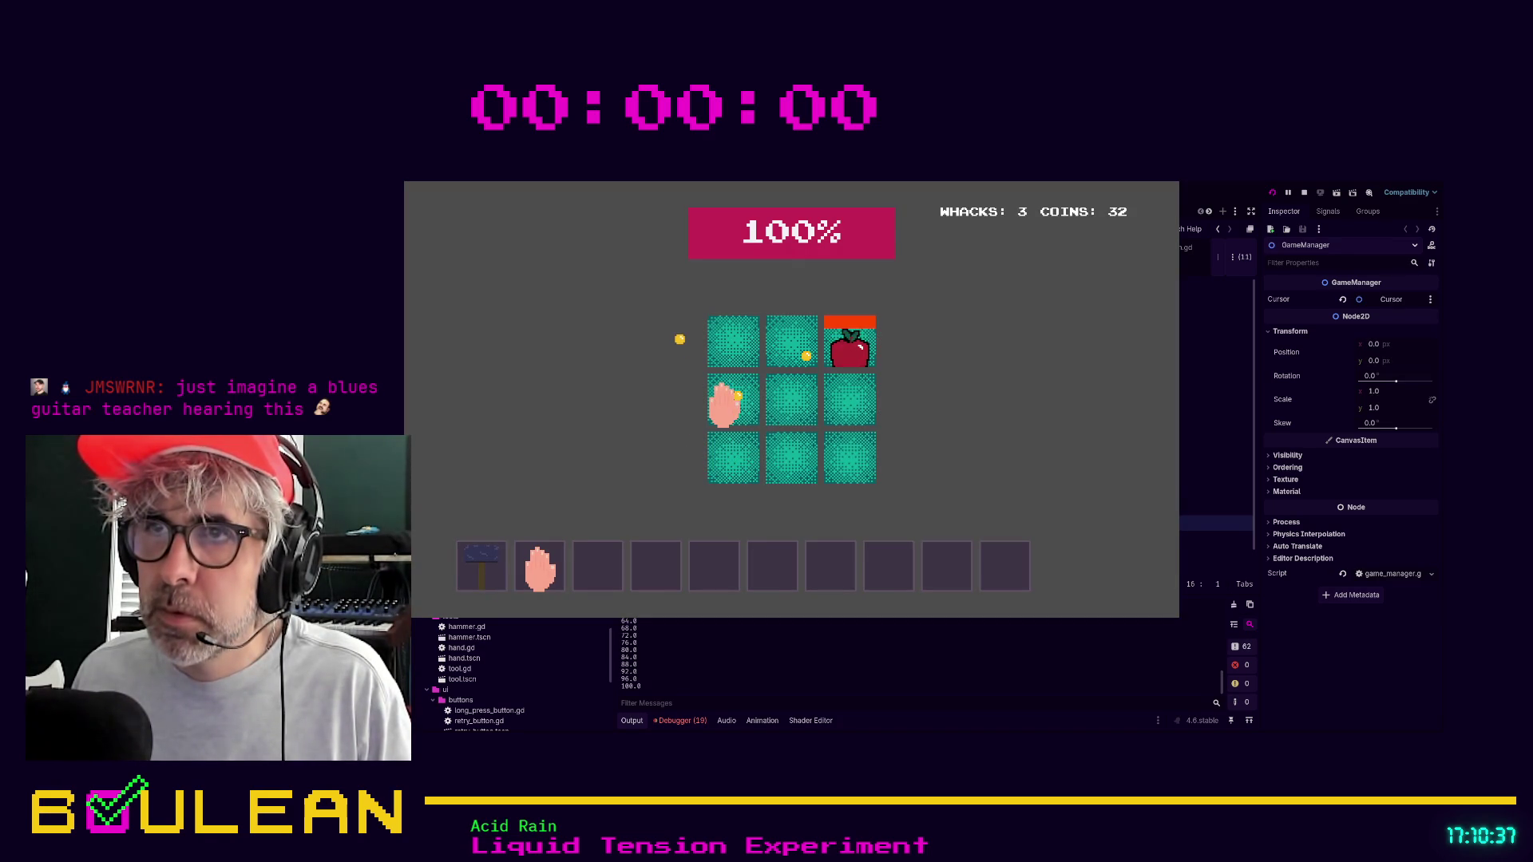
click(877, 341)
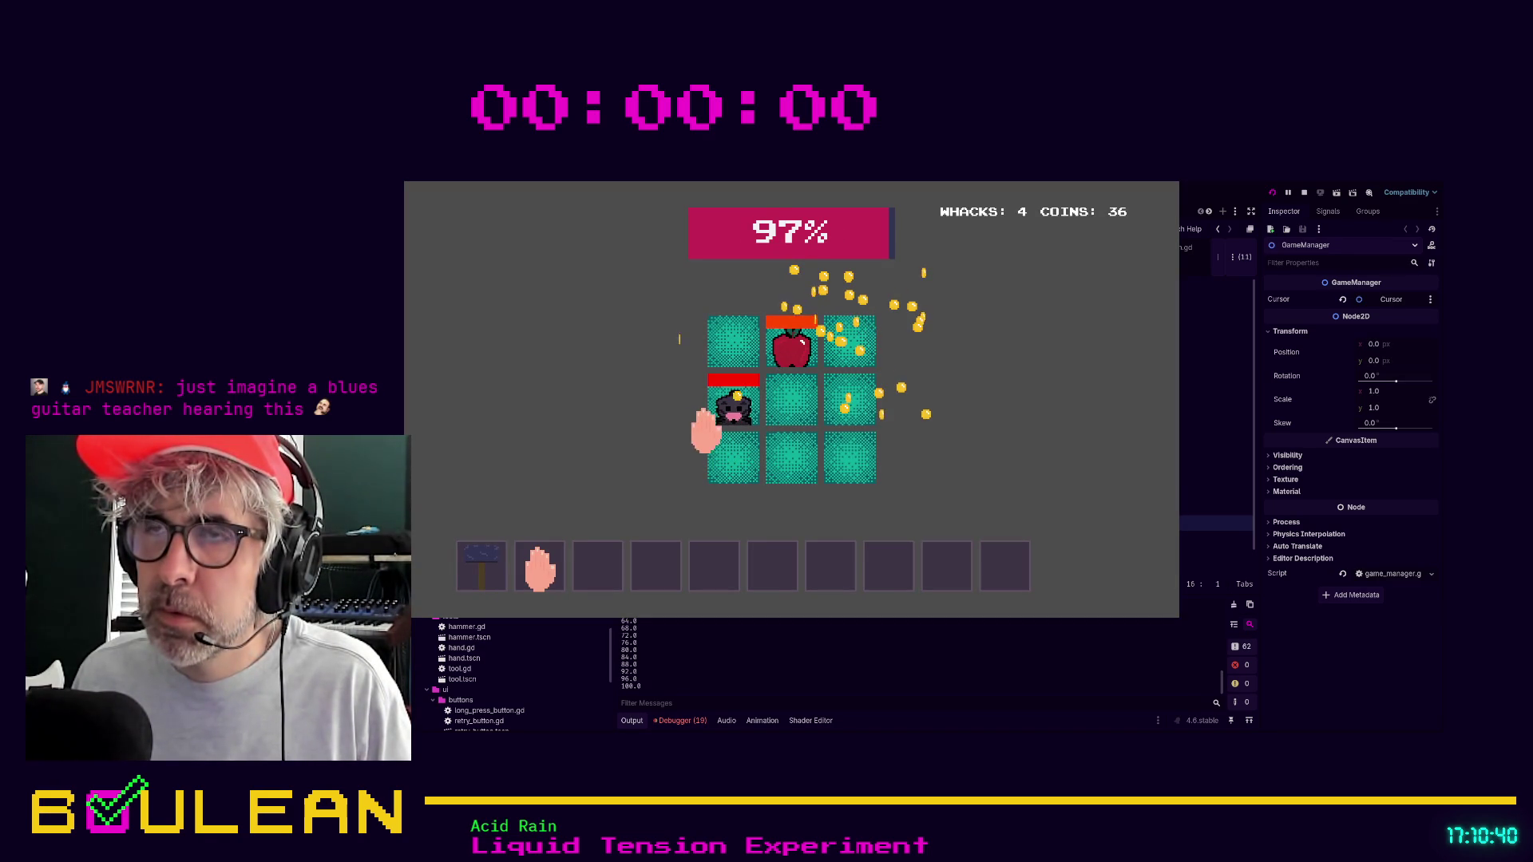
click(790, 463)
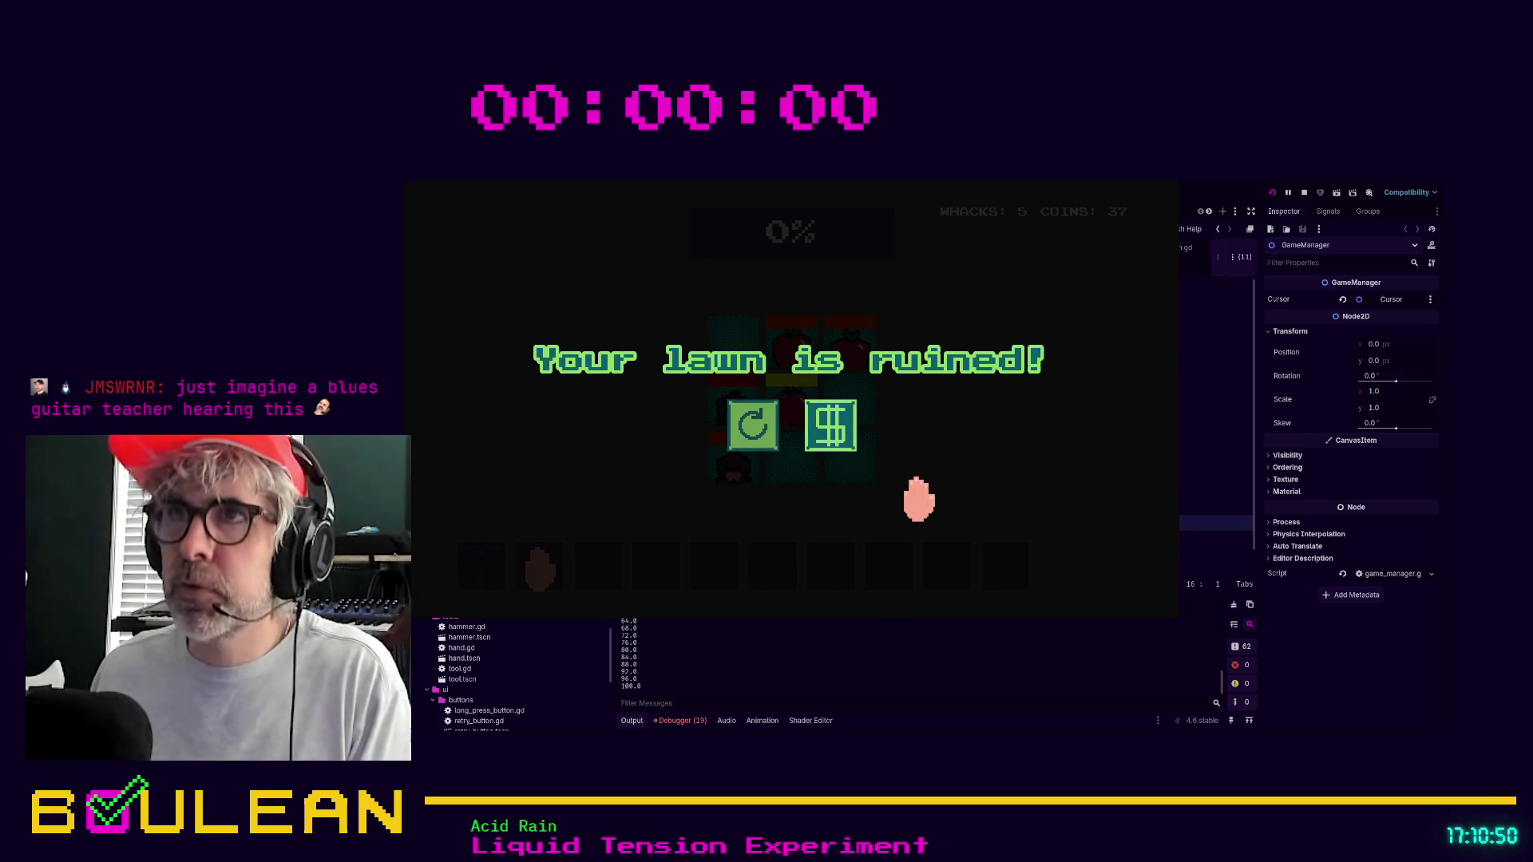
key(F8)
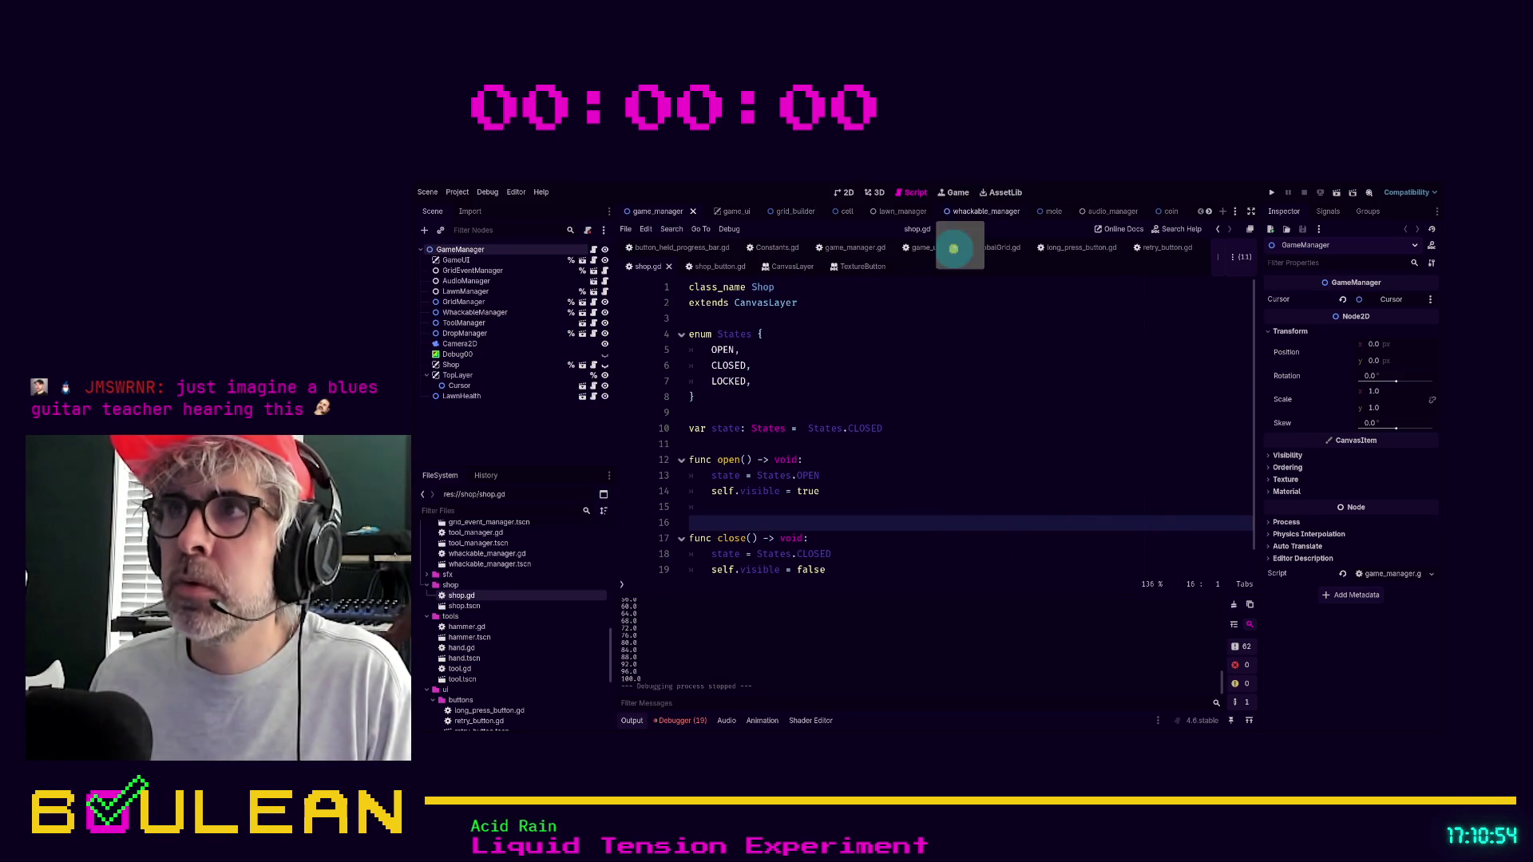
Close the coin, retry_button and button_held_progress_bar scene tabs.
click(1170, 212)
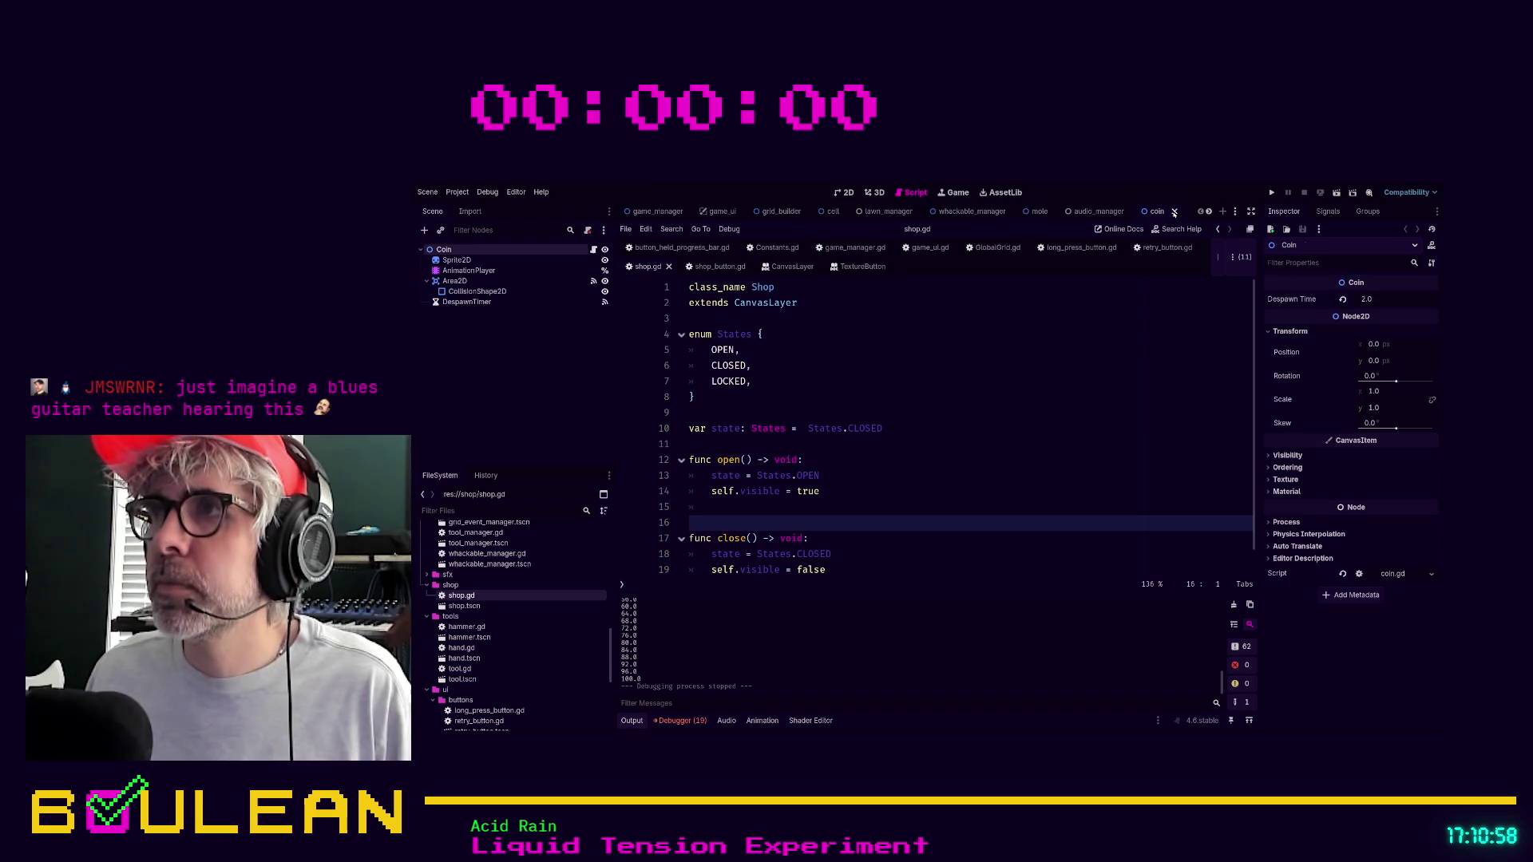
click(1175, 211)
click(1120, 212)
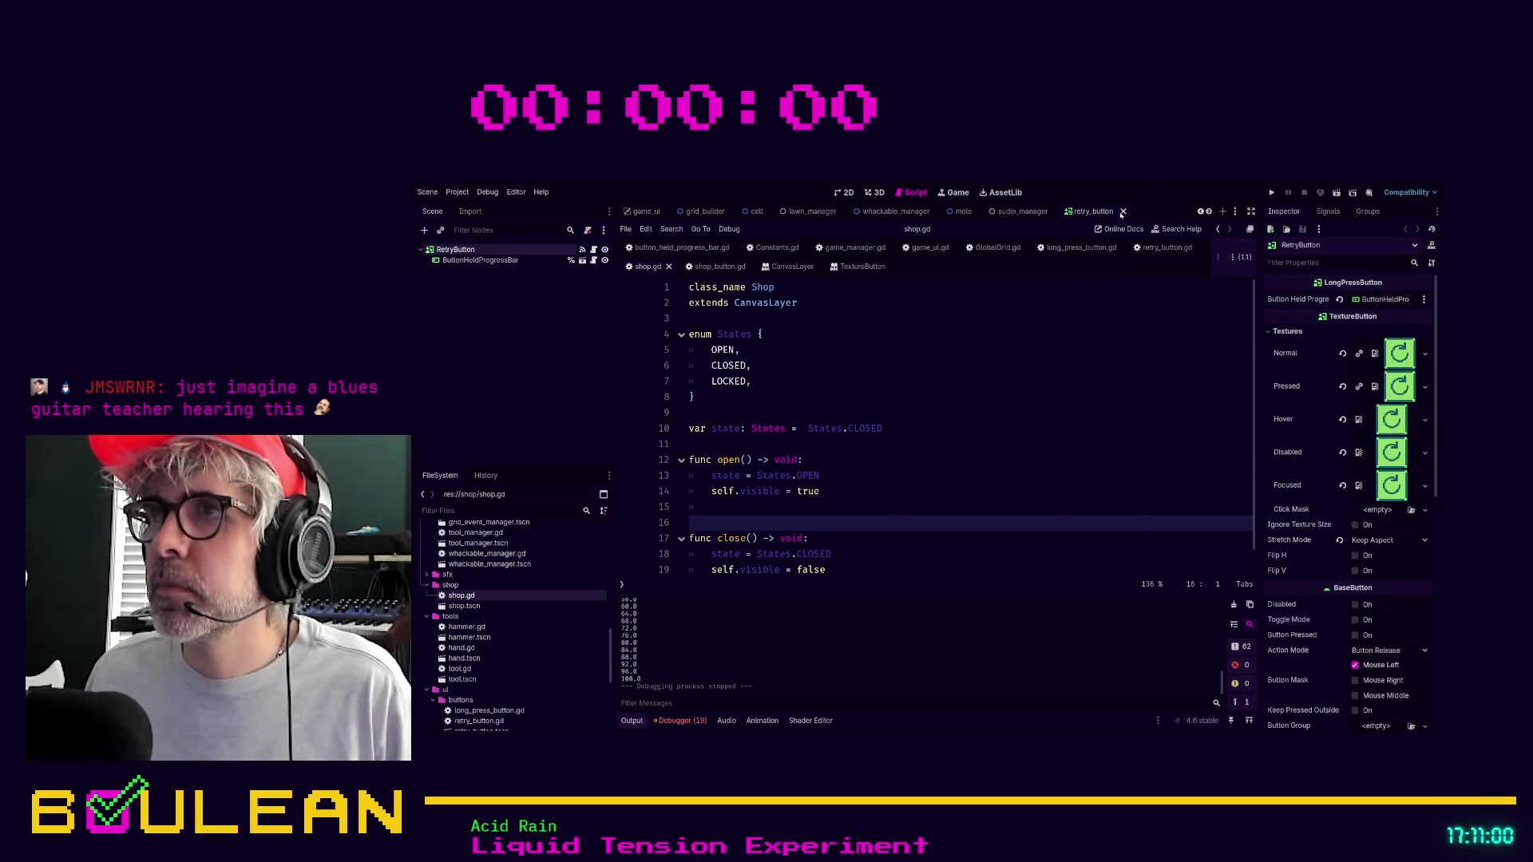
click(1135, 211)
click(1129, 212)
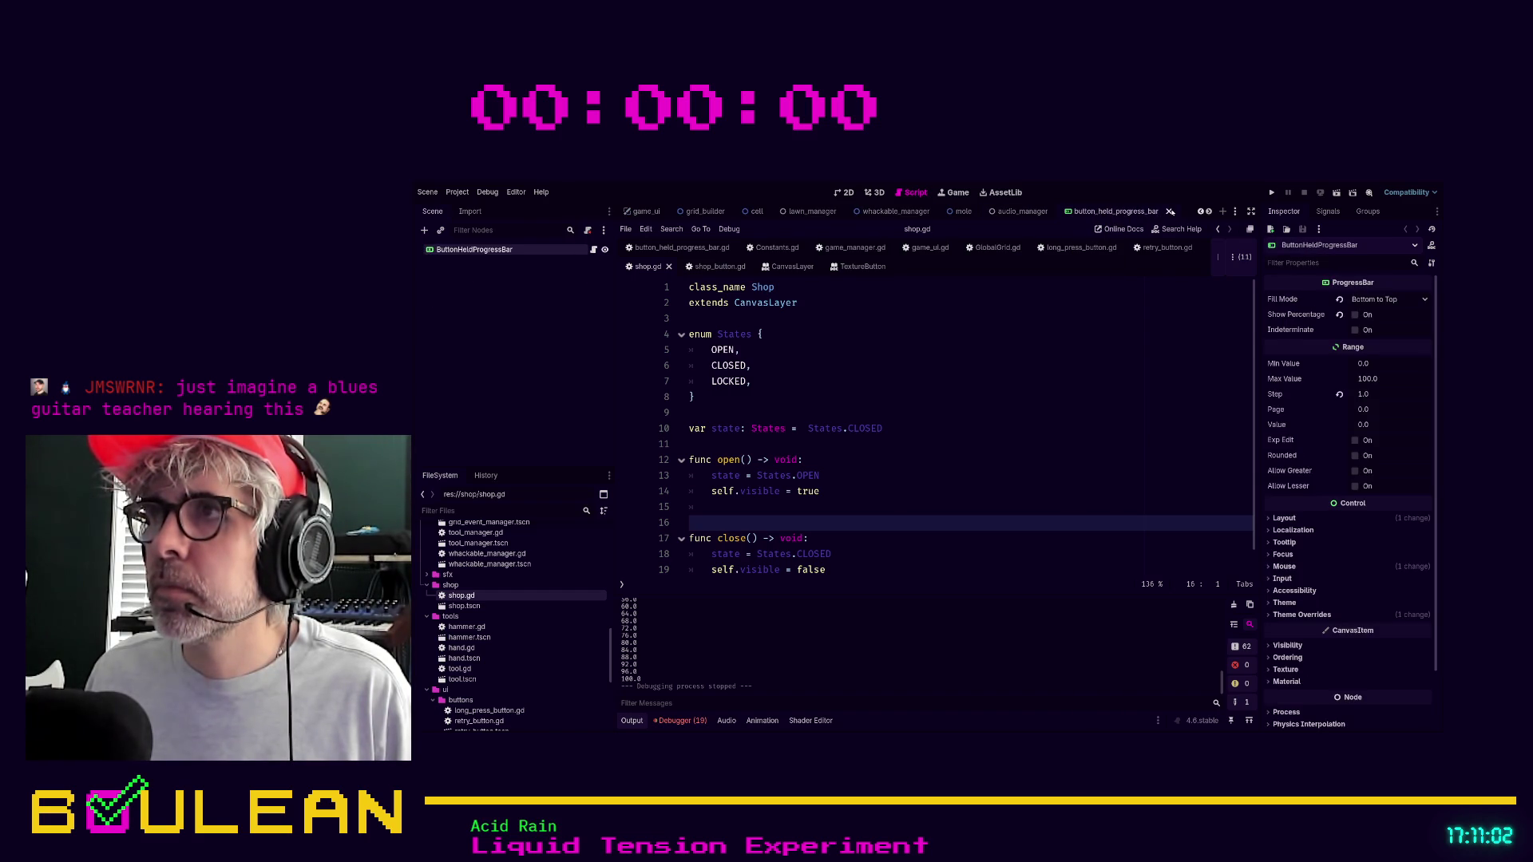
click(1169, 212)
click(1171, 211)
click(1101, 211)
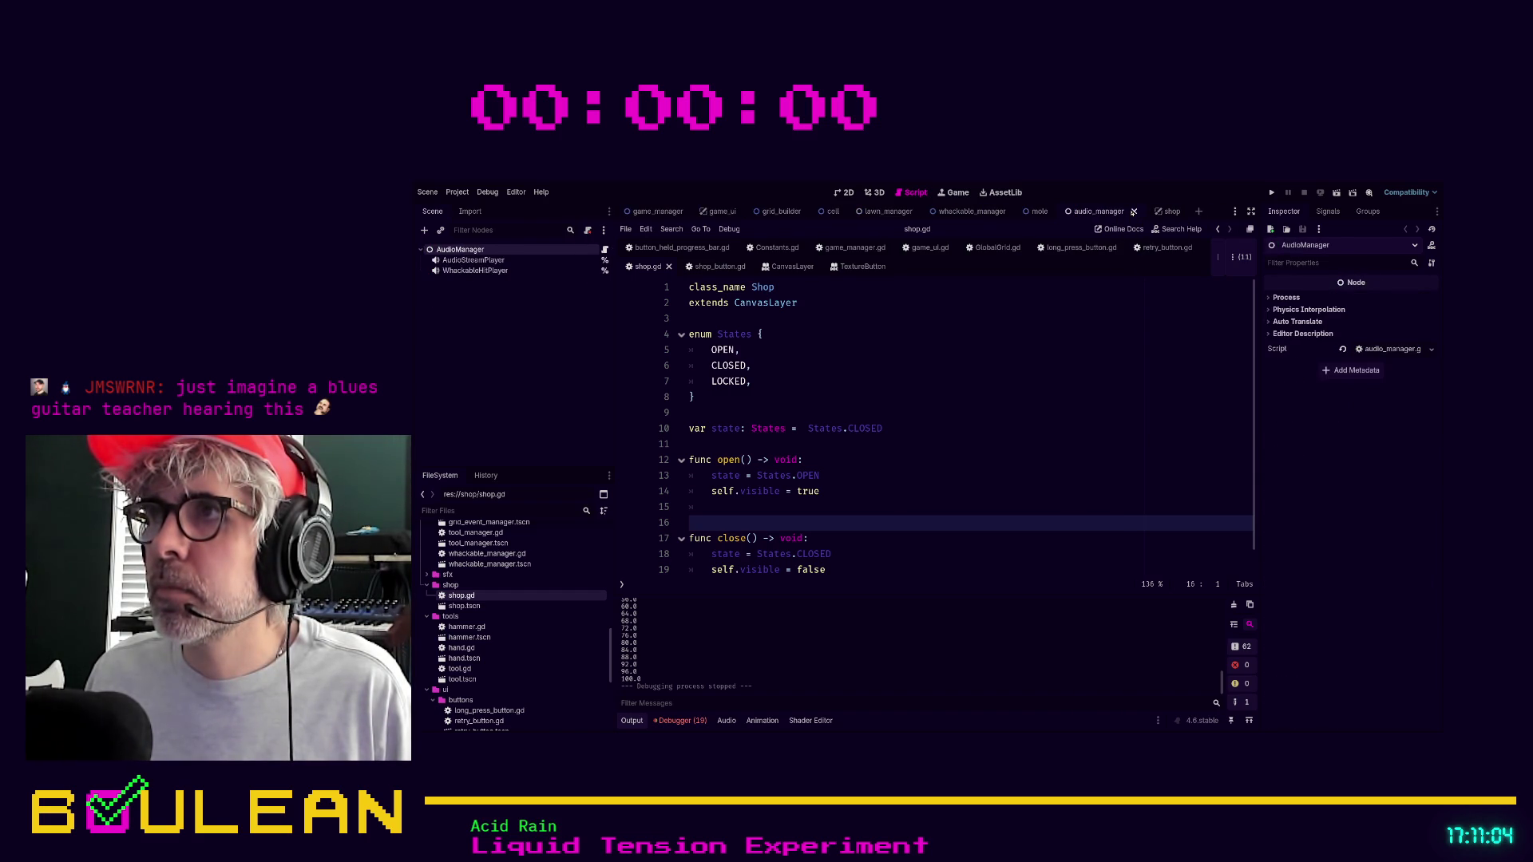
Close the audio_manager, mole, whackable_manager and lawn_manager tabs, leaving the shop scene in 2D view.
click(1133, 212)
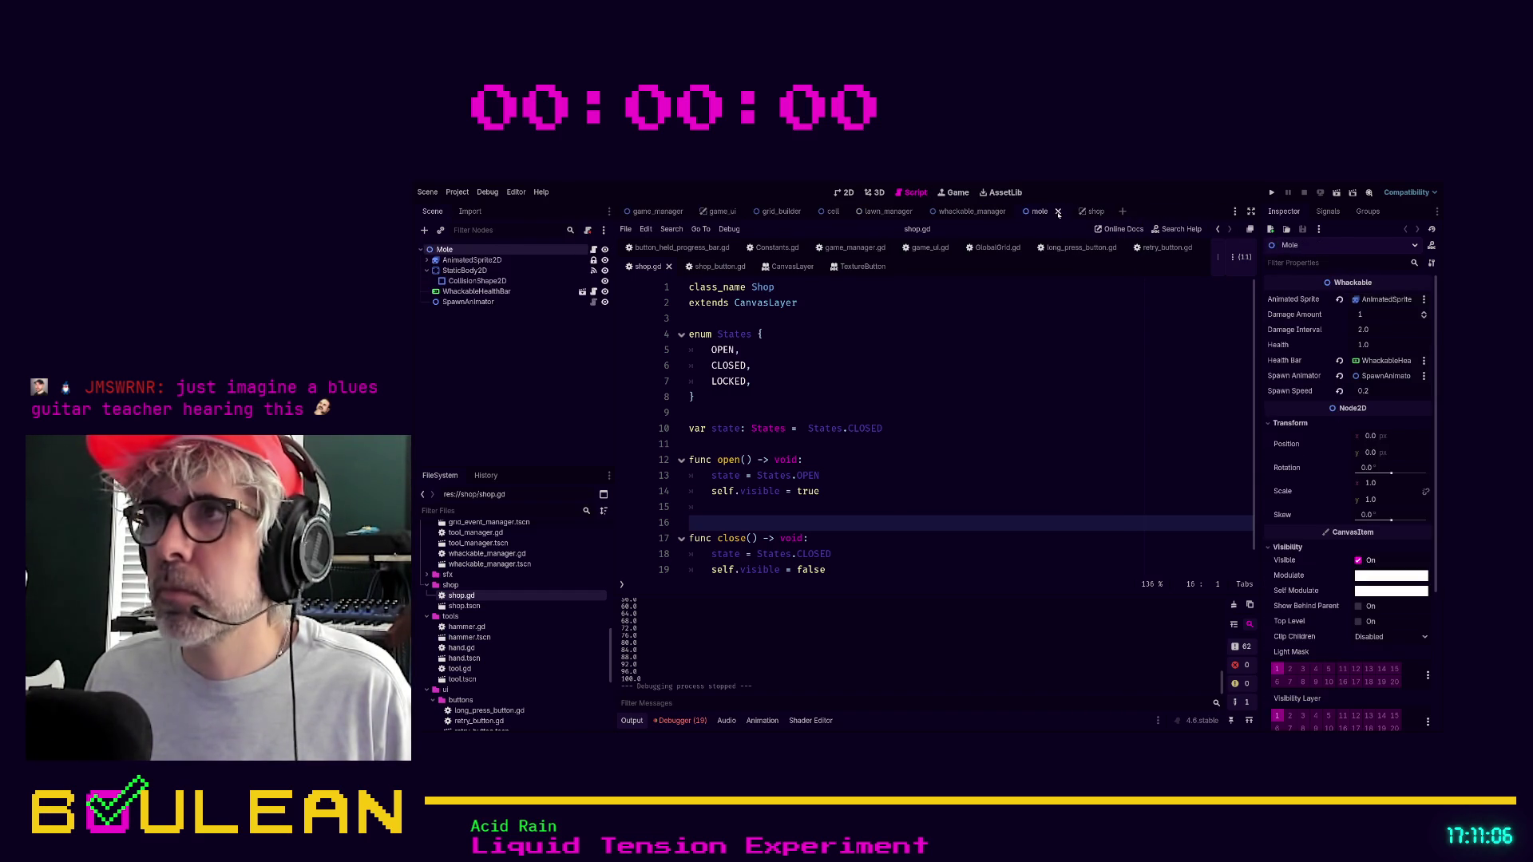
click(1057, 212)
click(1015, 212)
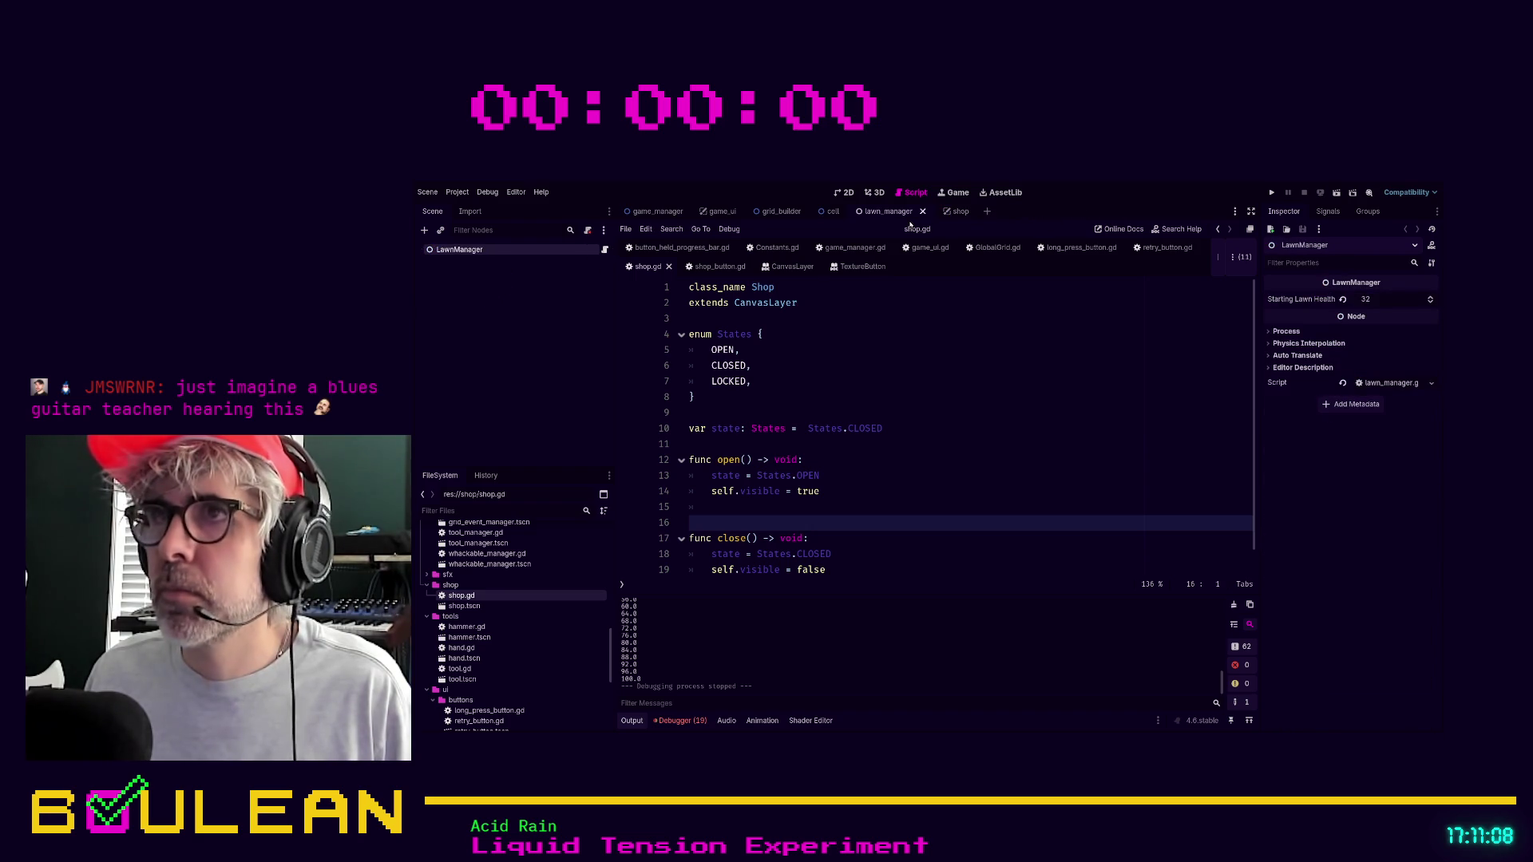
click(922, 212)
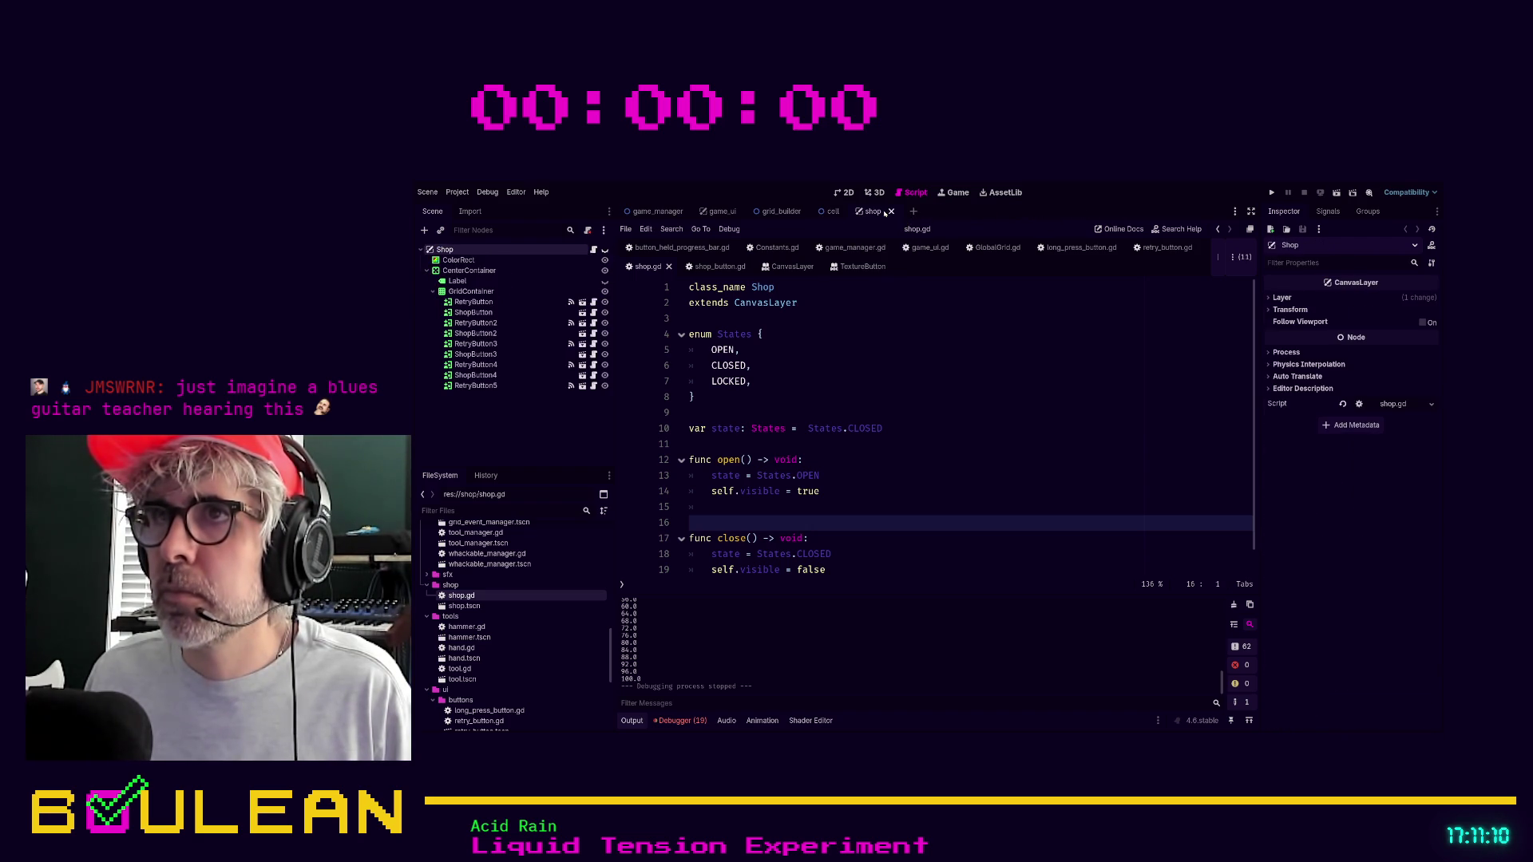
click(846, 193)
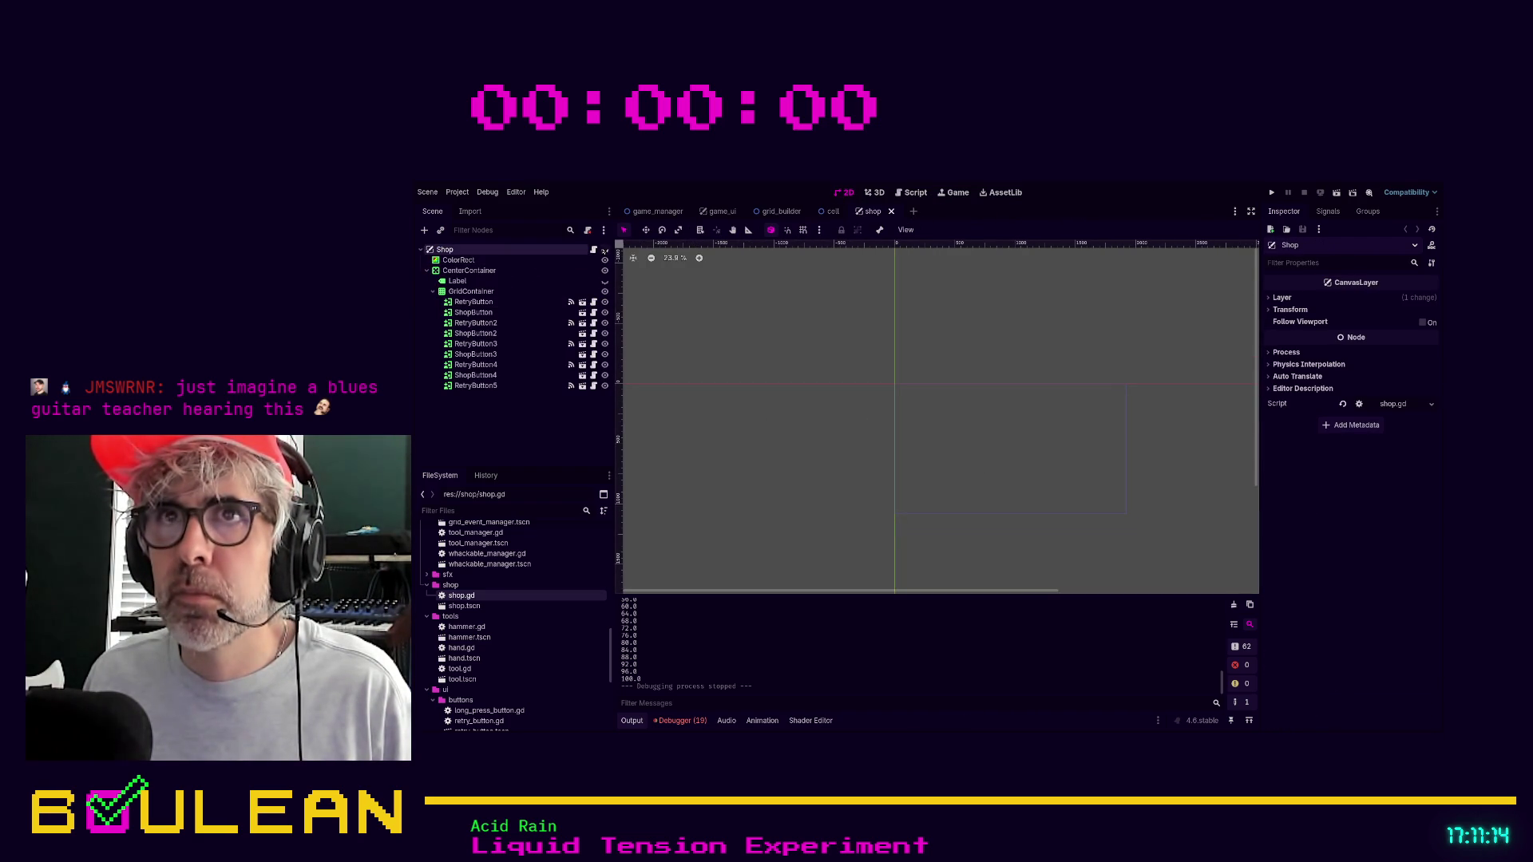
Make the Shop CanvasLayer visible, zoom in, and hide the GridContainer and SHOP Label.
click(604, 250)
scroll(1096, 475, up, 3)
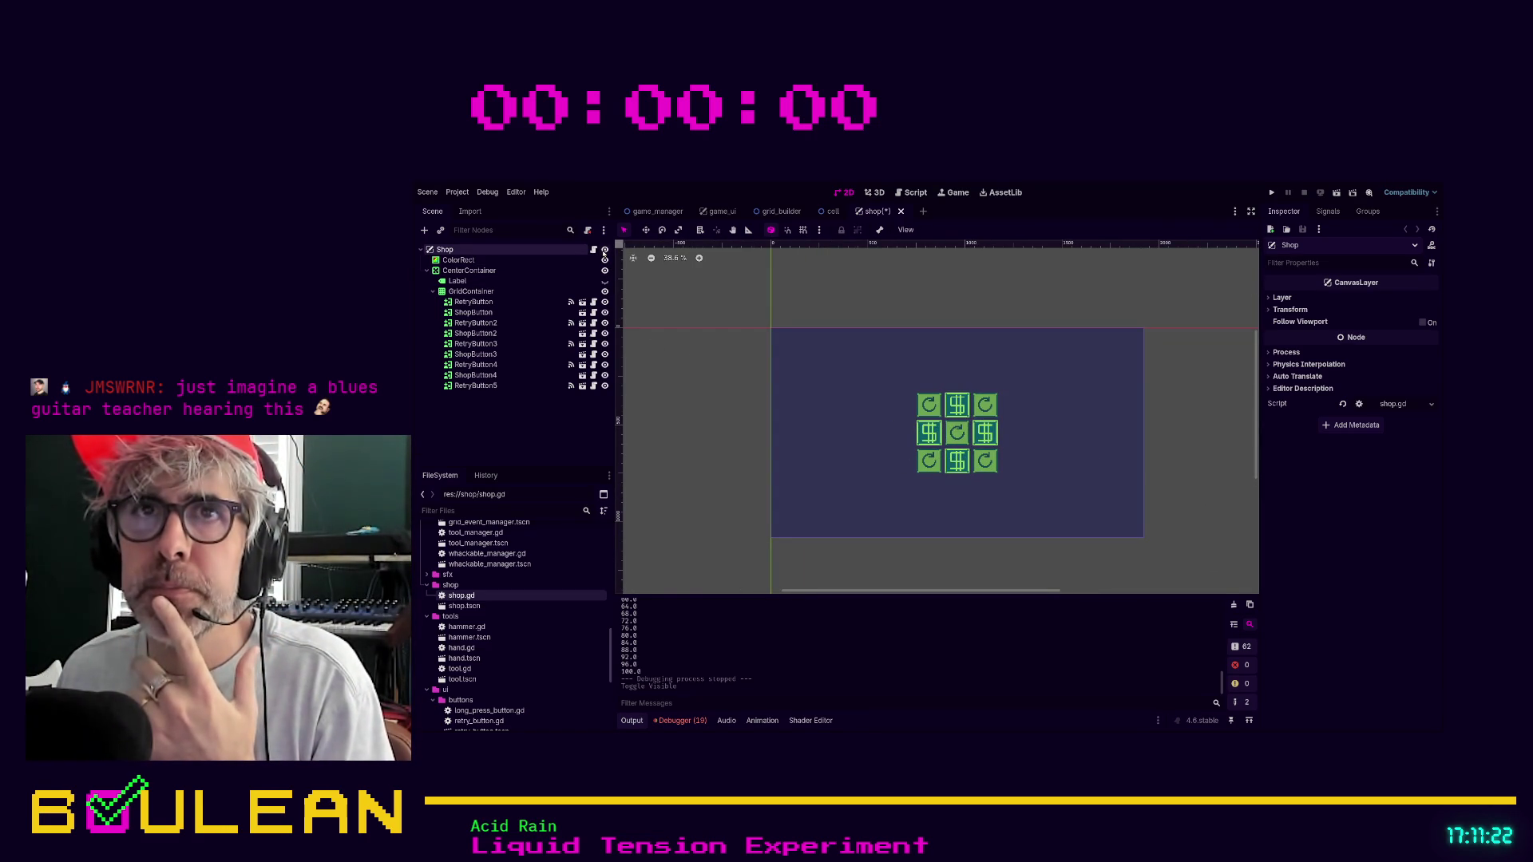
click(605, 281)
click(605, 281)
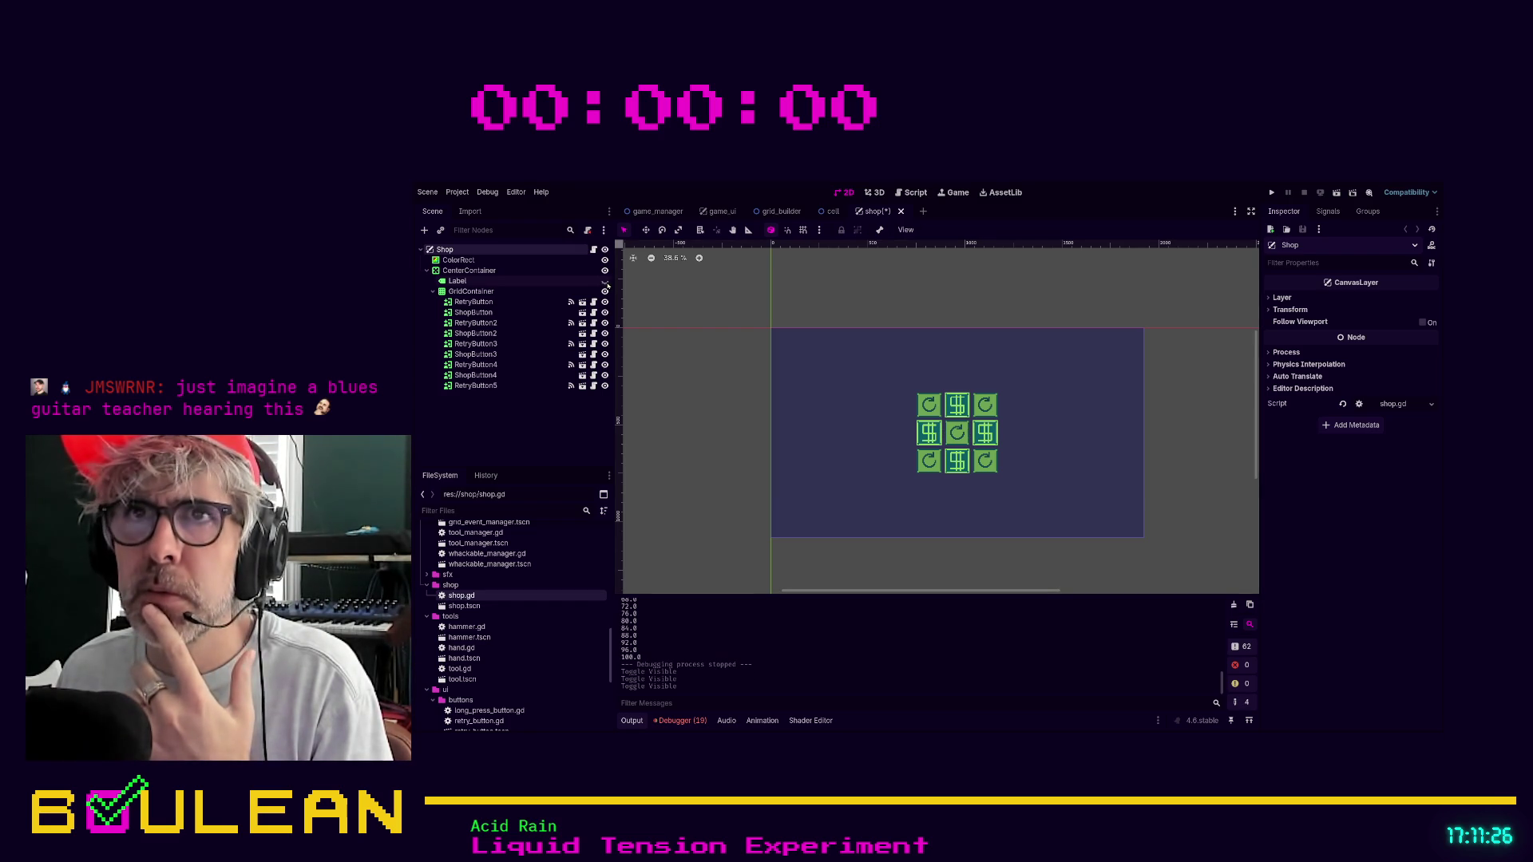
click(605, 291)
click(605, 281)
click(605, 281)
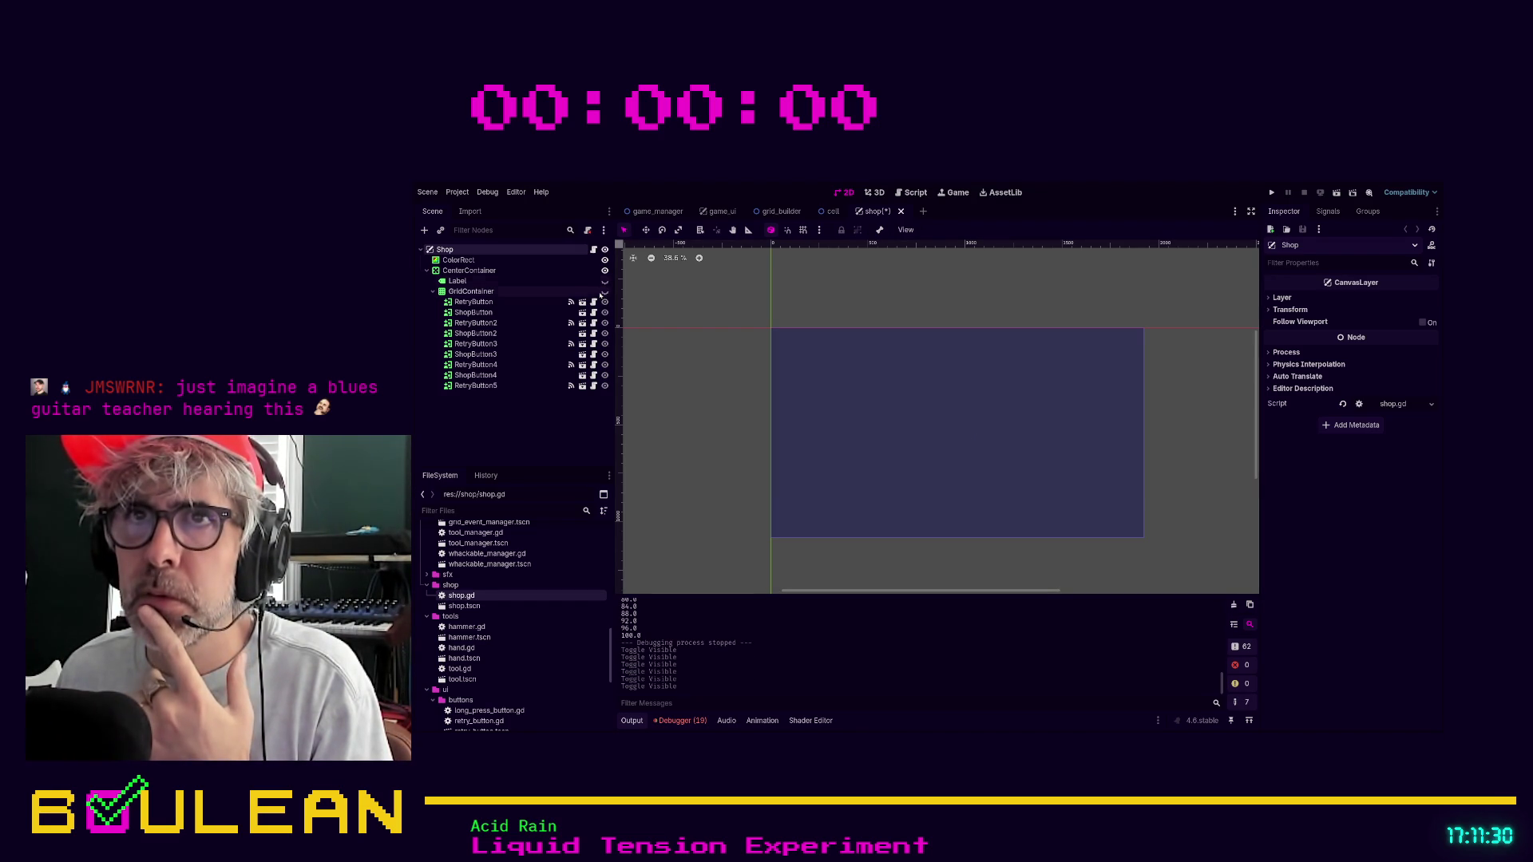
click(600, 281)
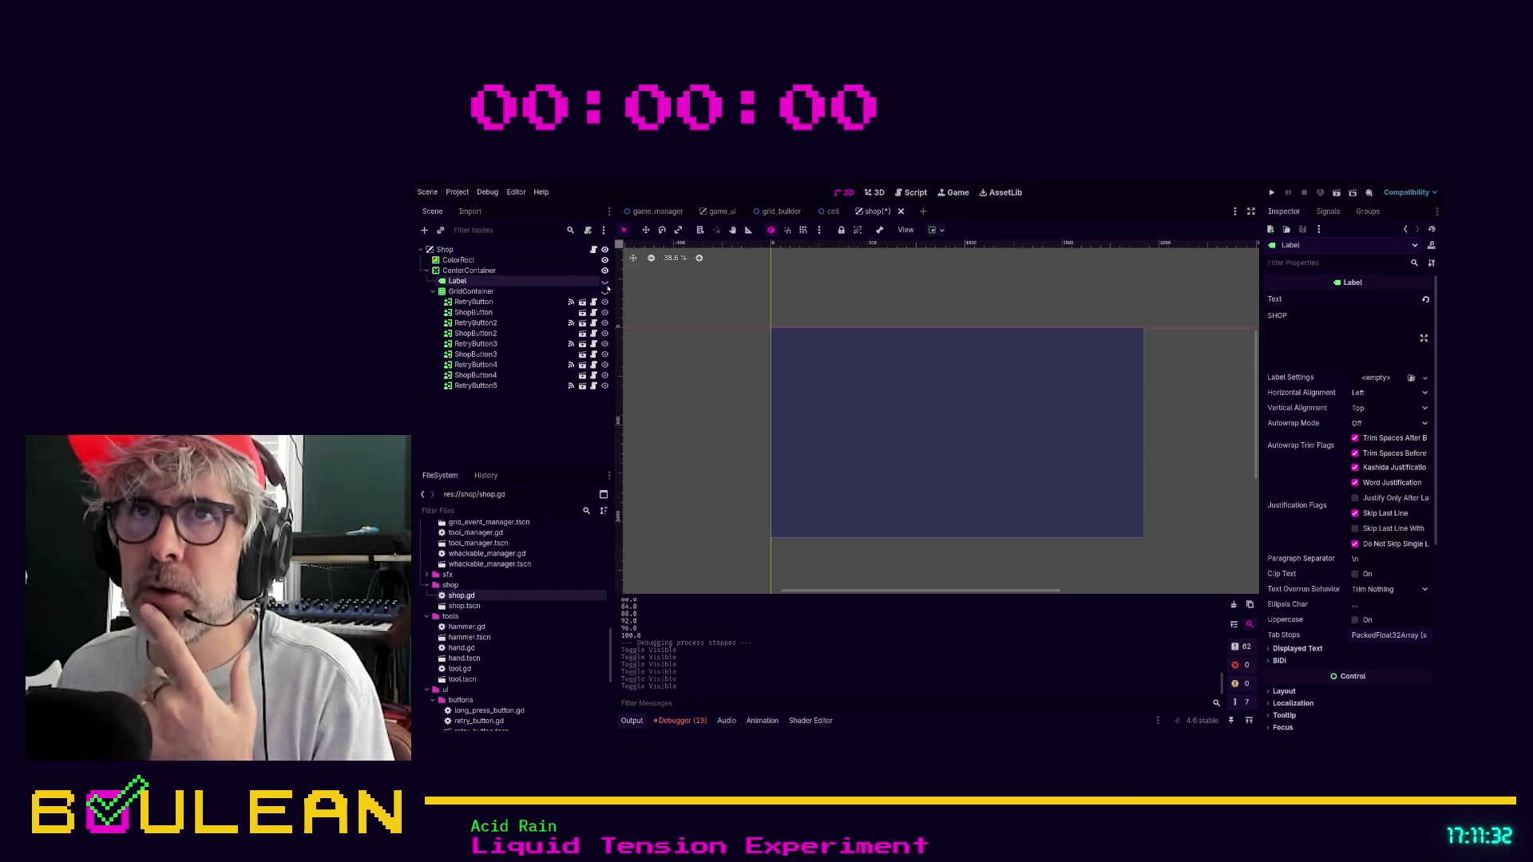
click(605, 282)
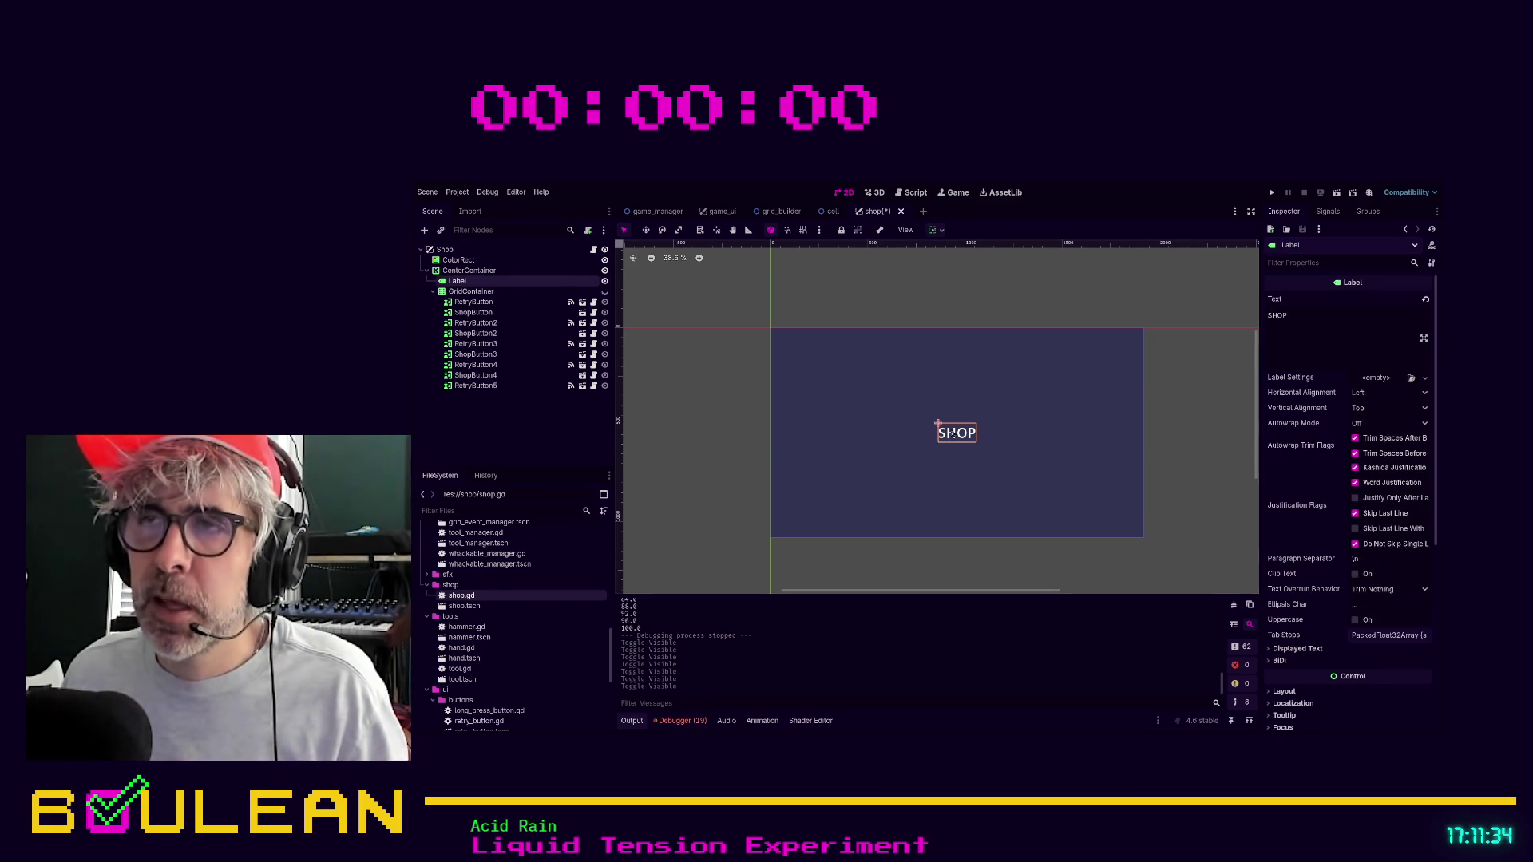
drag(953, 433, 896, 406)
drag(971, 438, 923, 417)
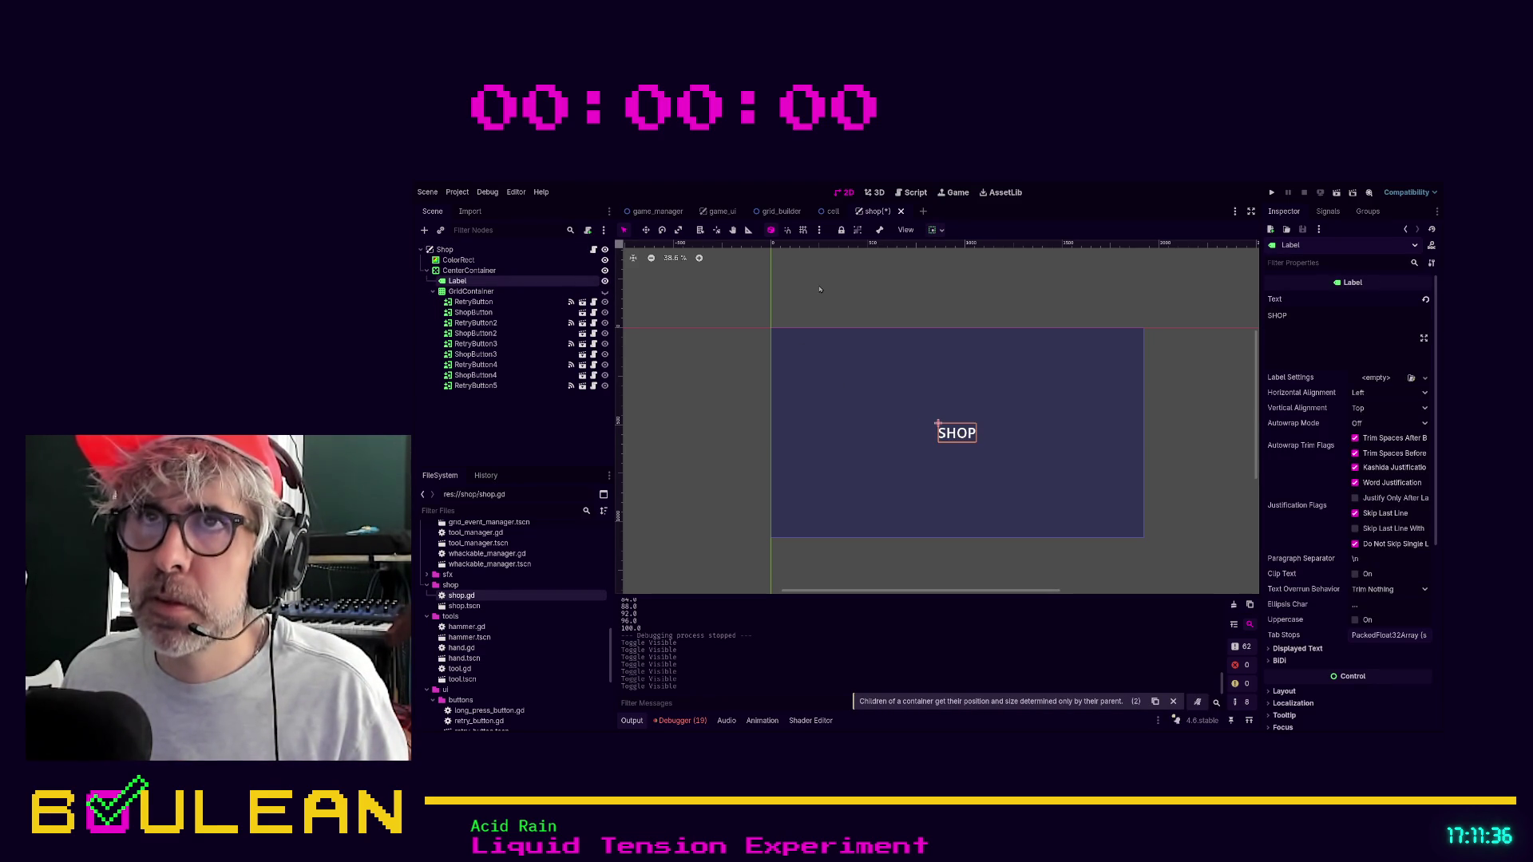
drag(961, 445, 918, 423)
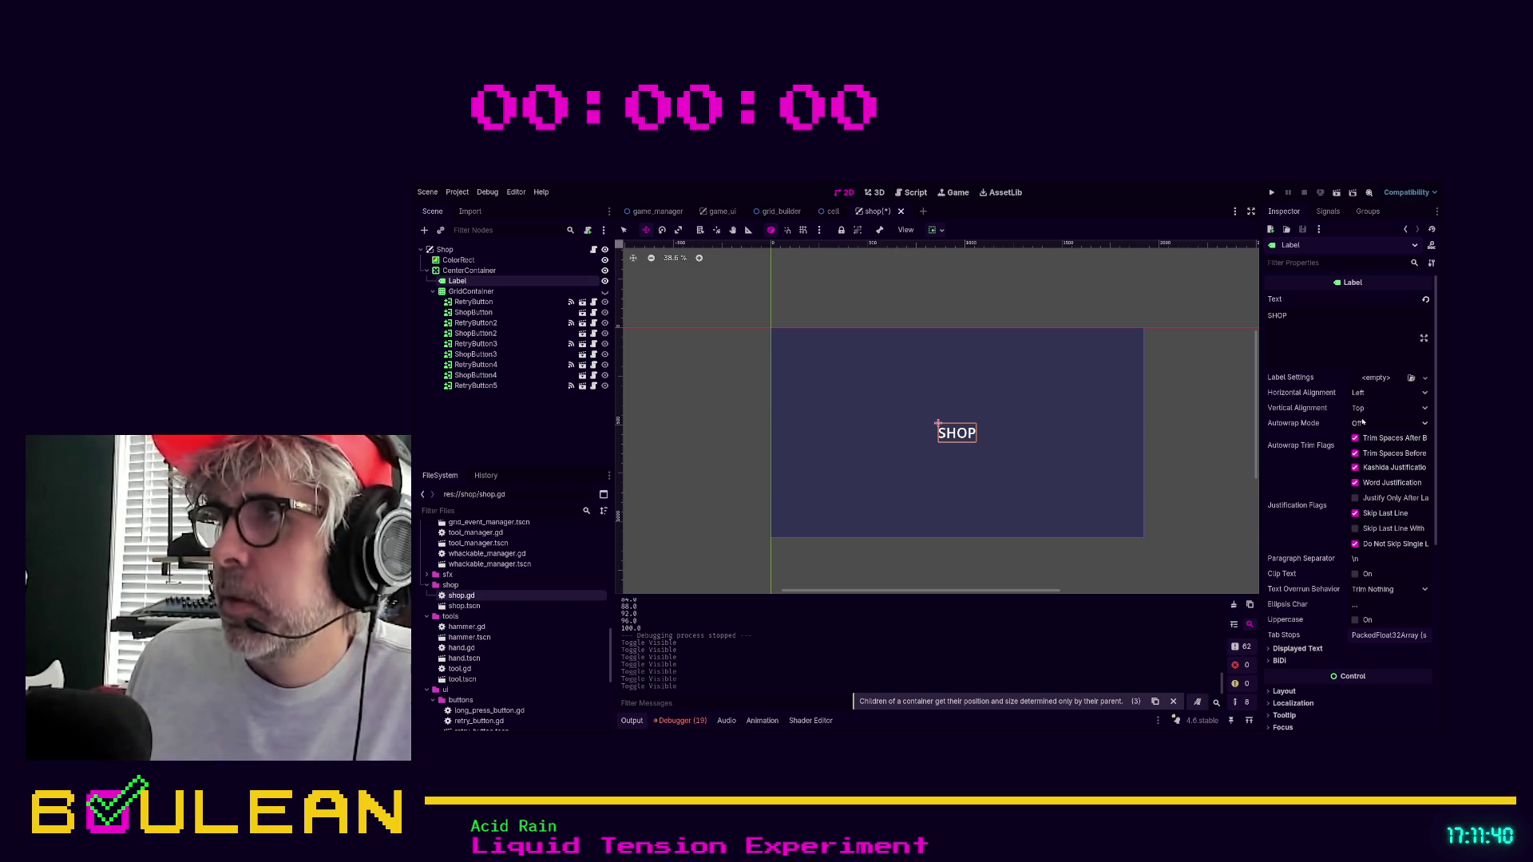
scroll(1404, 405, down, 3)
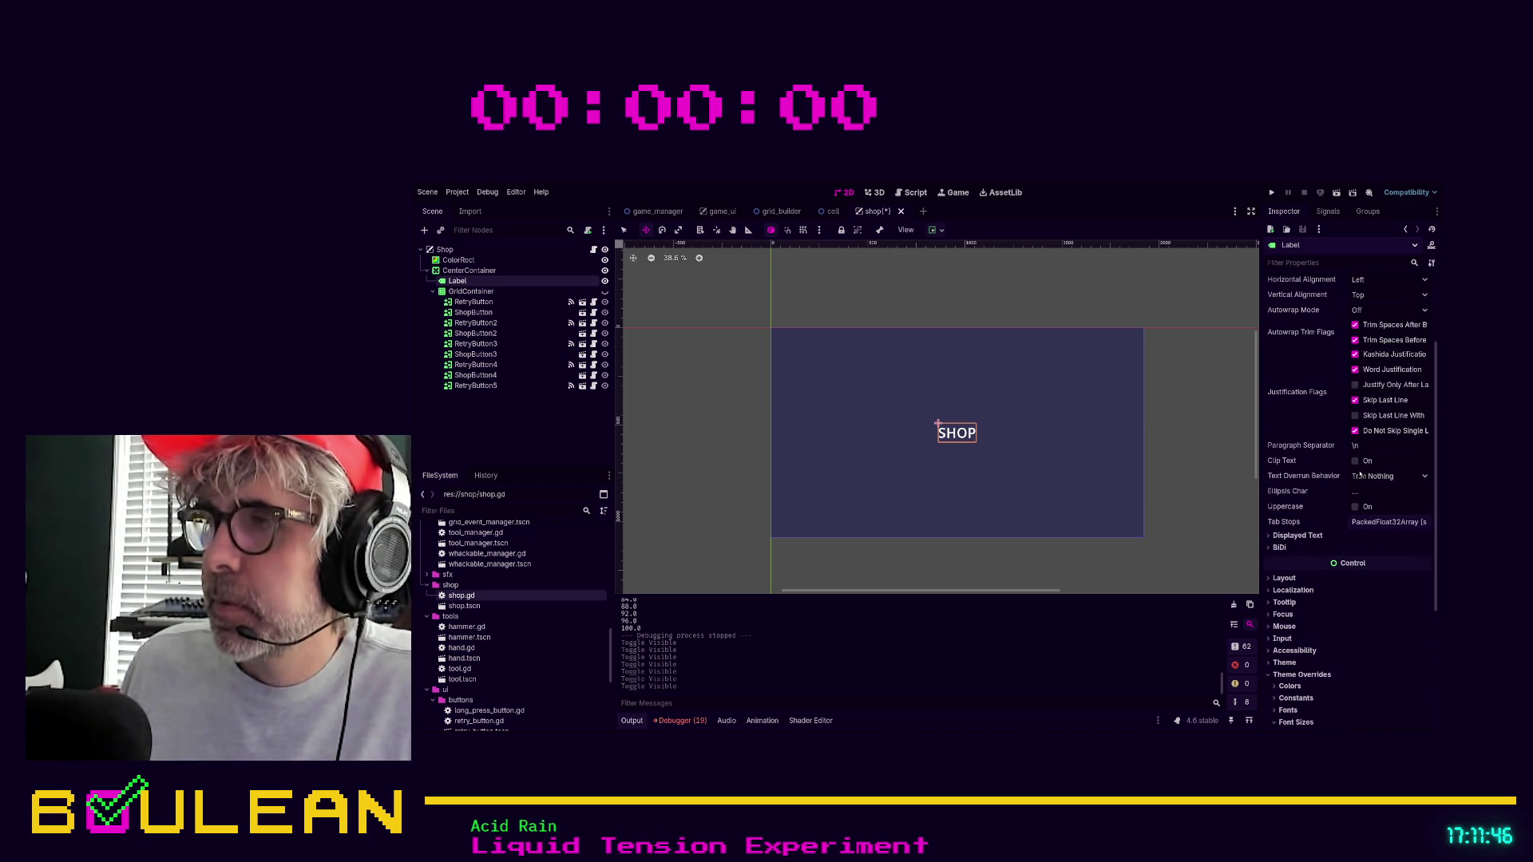
scroll(1367, 421, up, 3)
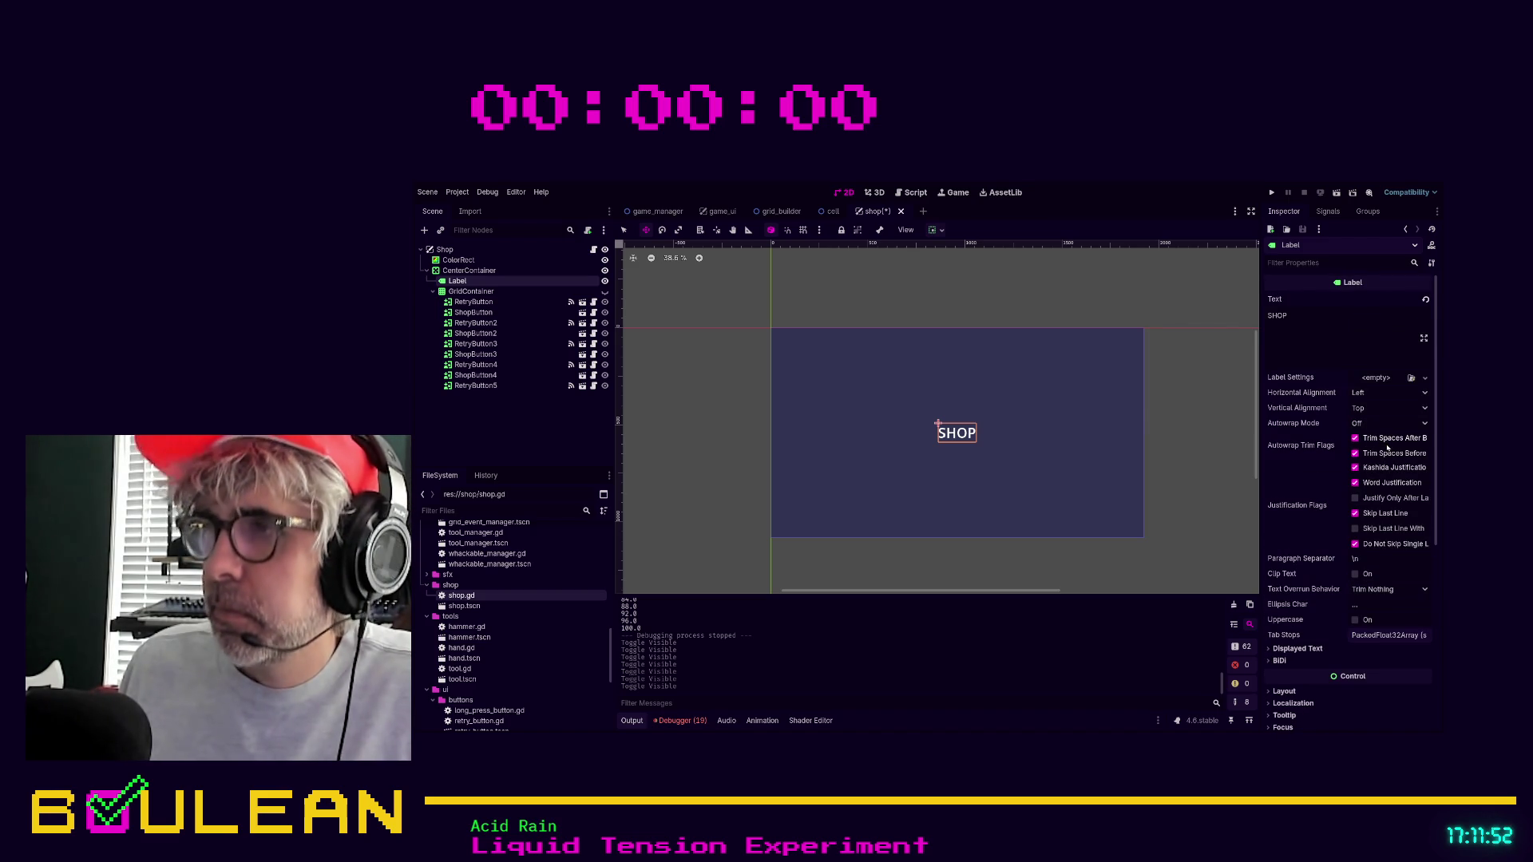
scroll(1387, 448, down, 3)
click(1284, 578)
scroll(1324, 581, down, 2)
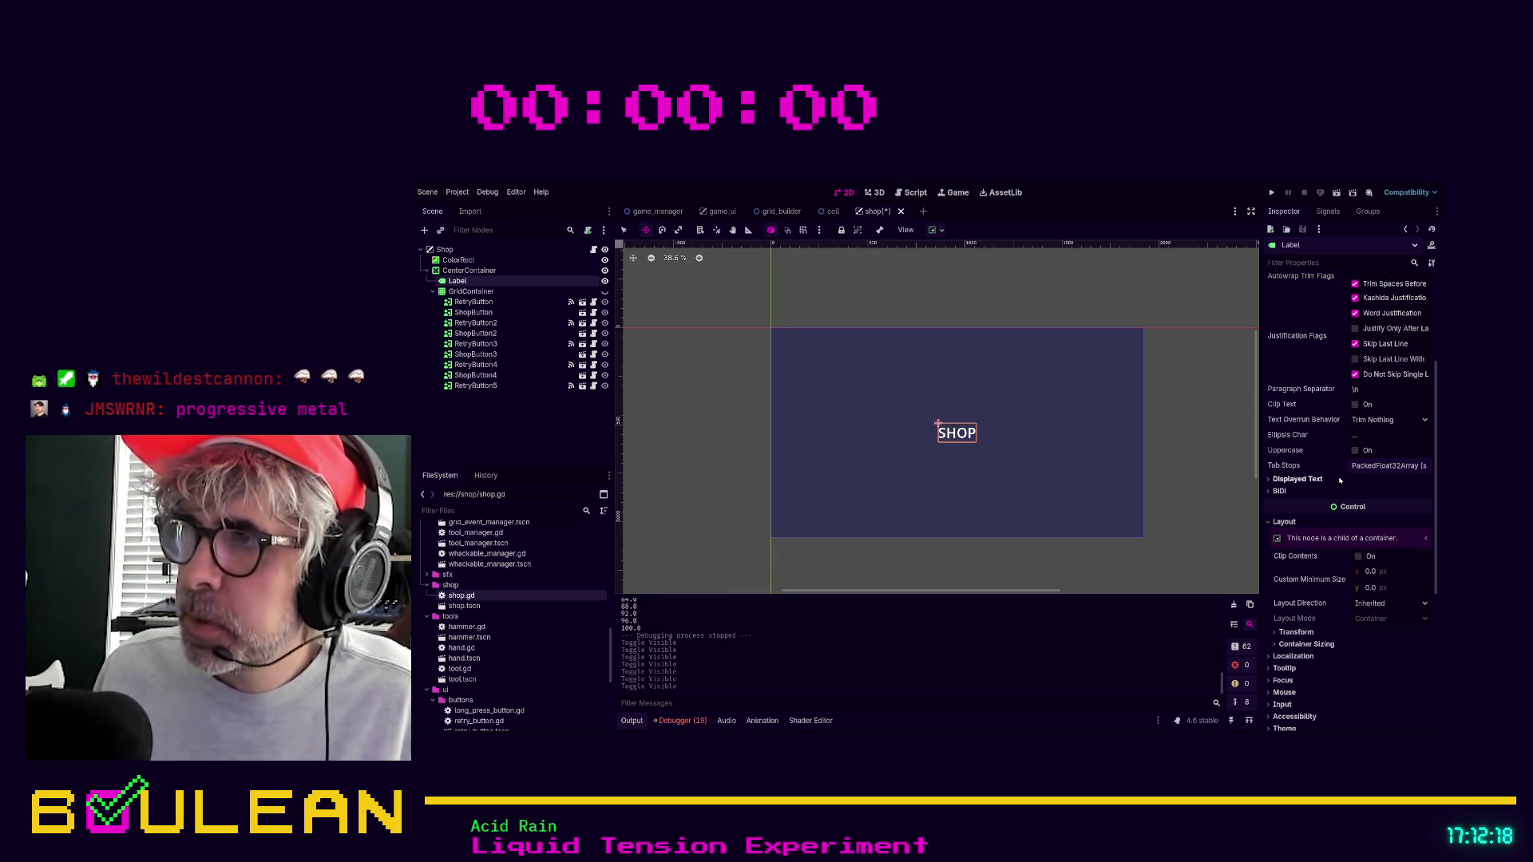
click(1286, 646)
click(1295, 633)
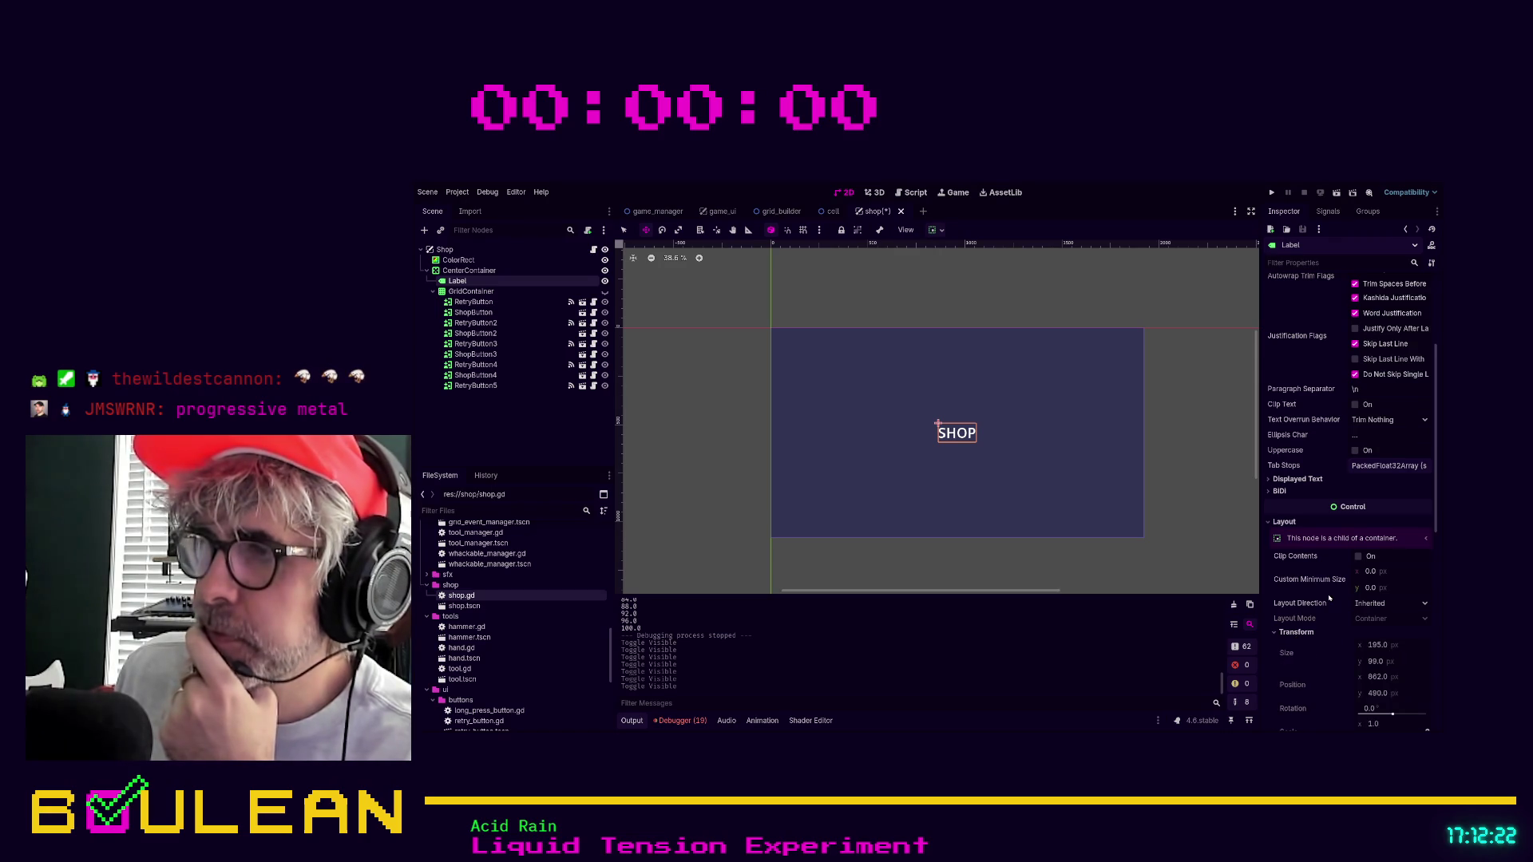
scroll(1329, 597, down, 3)
scroll(1329, 597, up, 3)
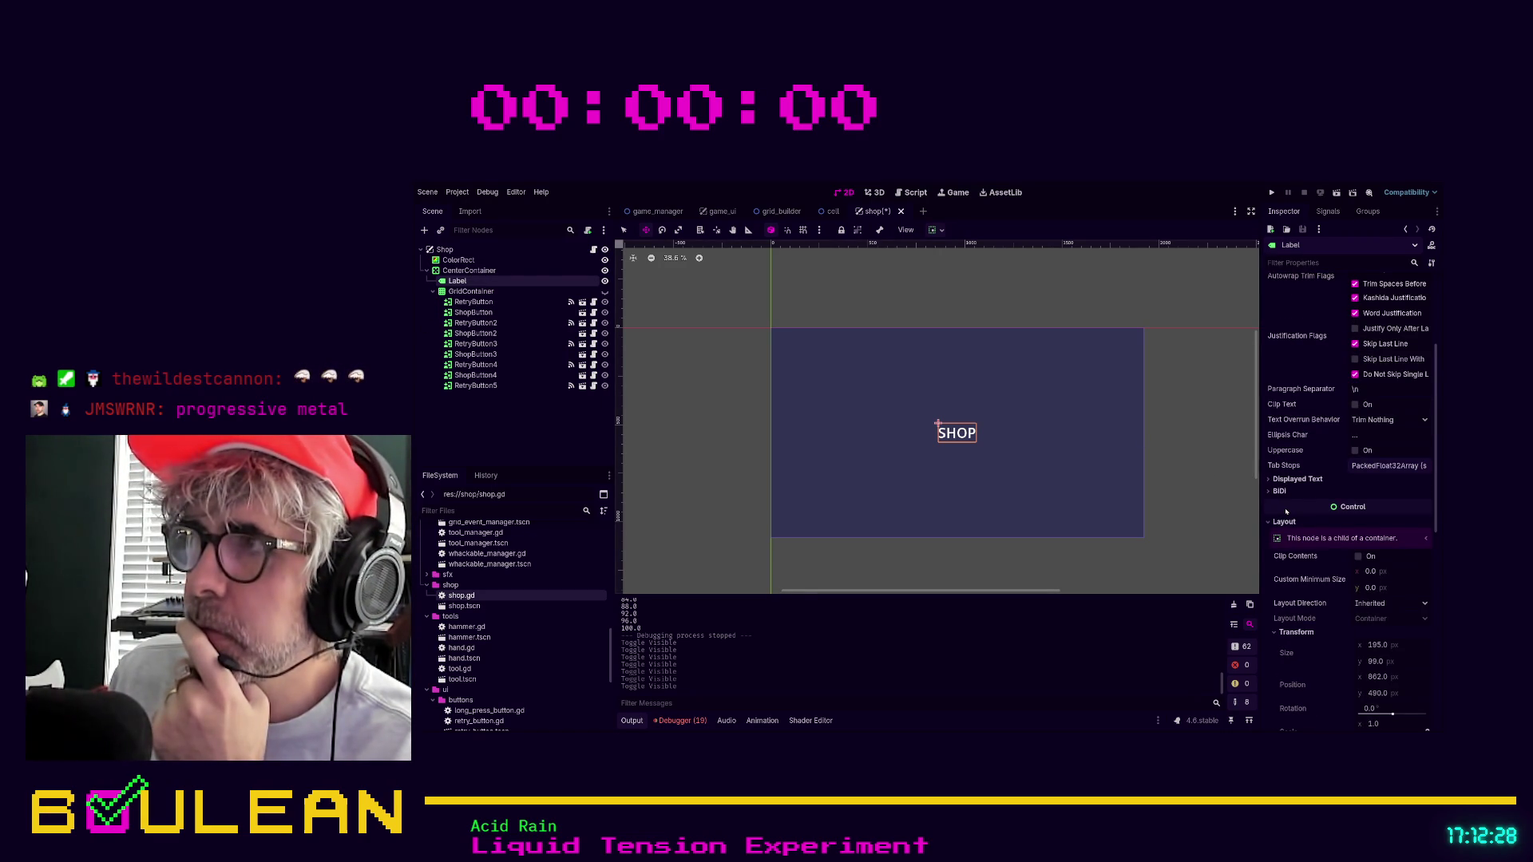
scroll(1310, 500, down, 5)
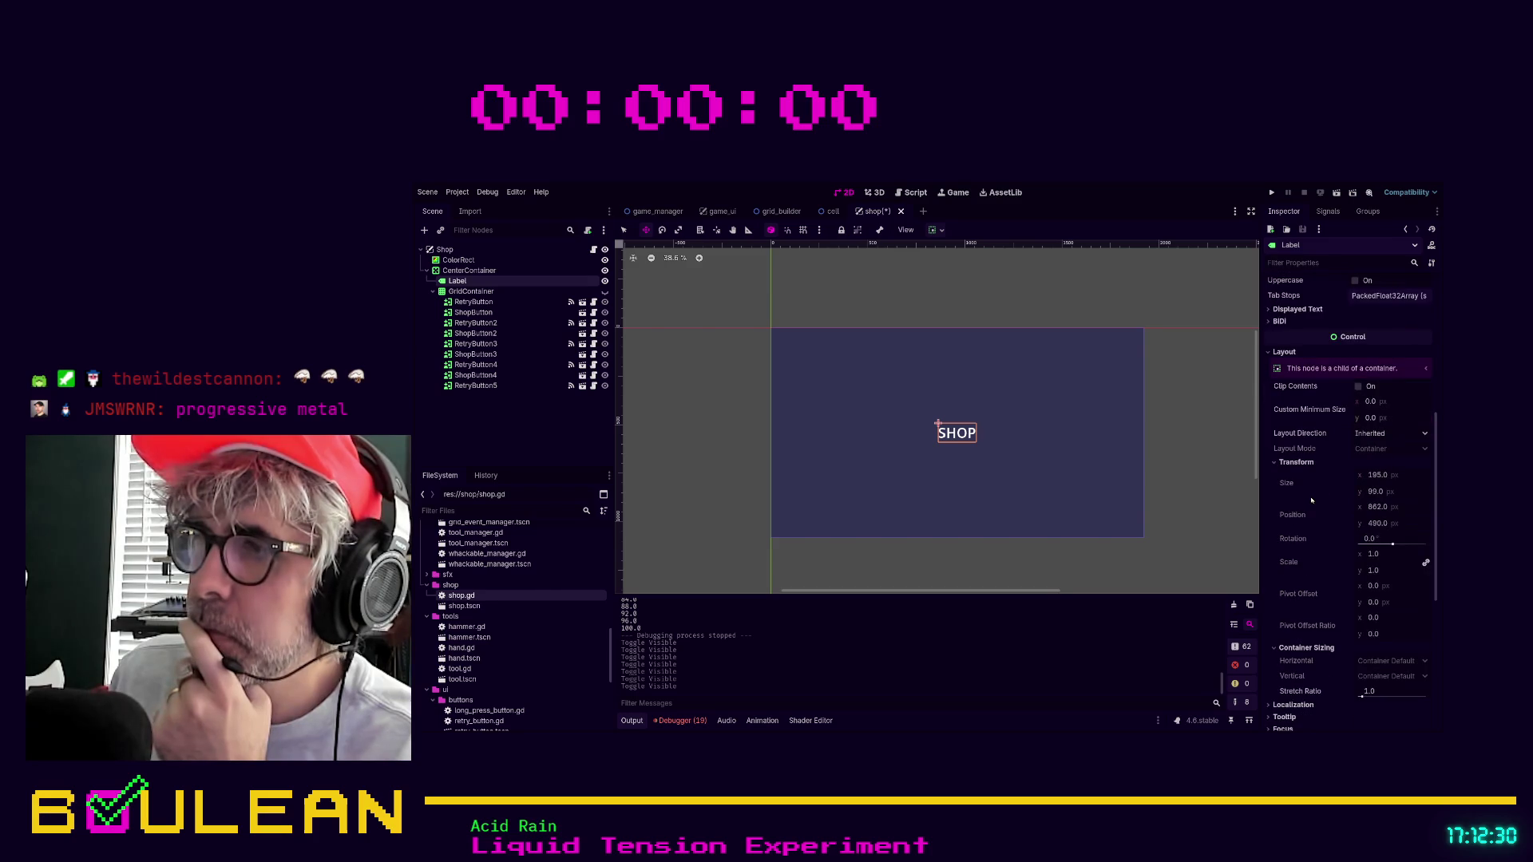
scroll(1311, 500, down, 2)
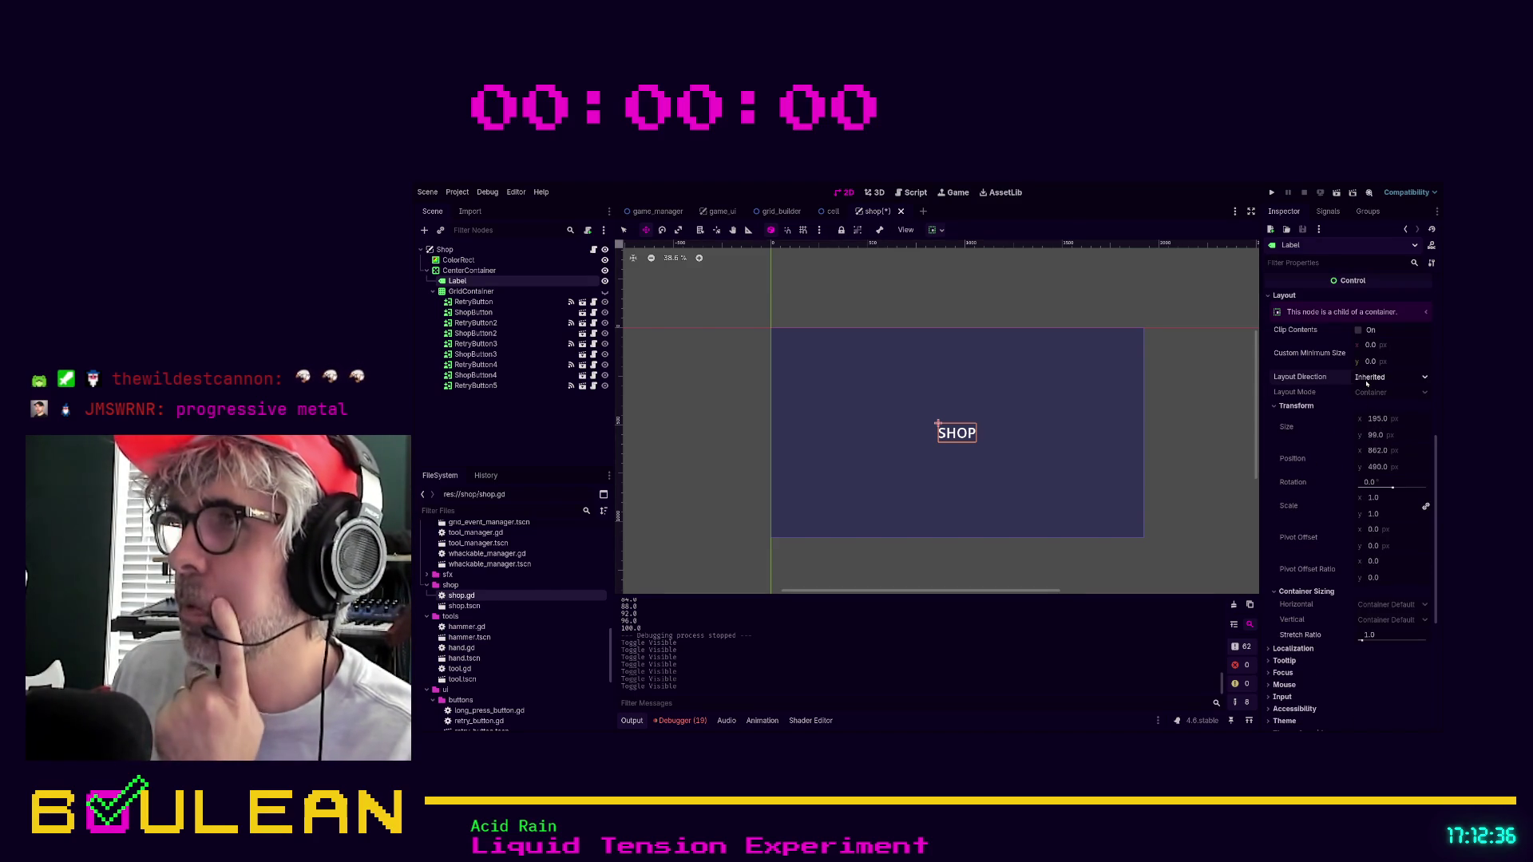
click(1350, 417)
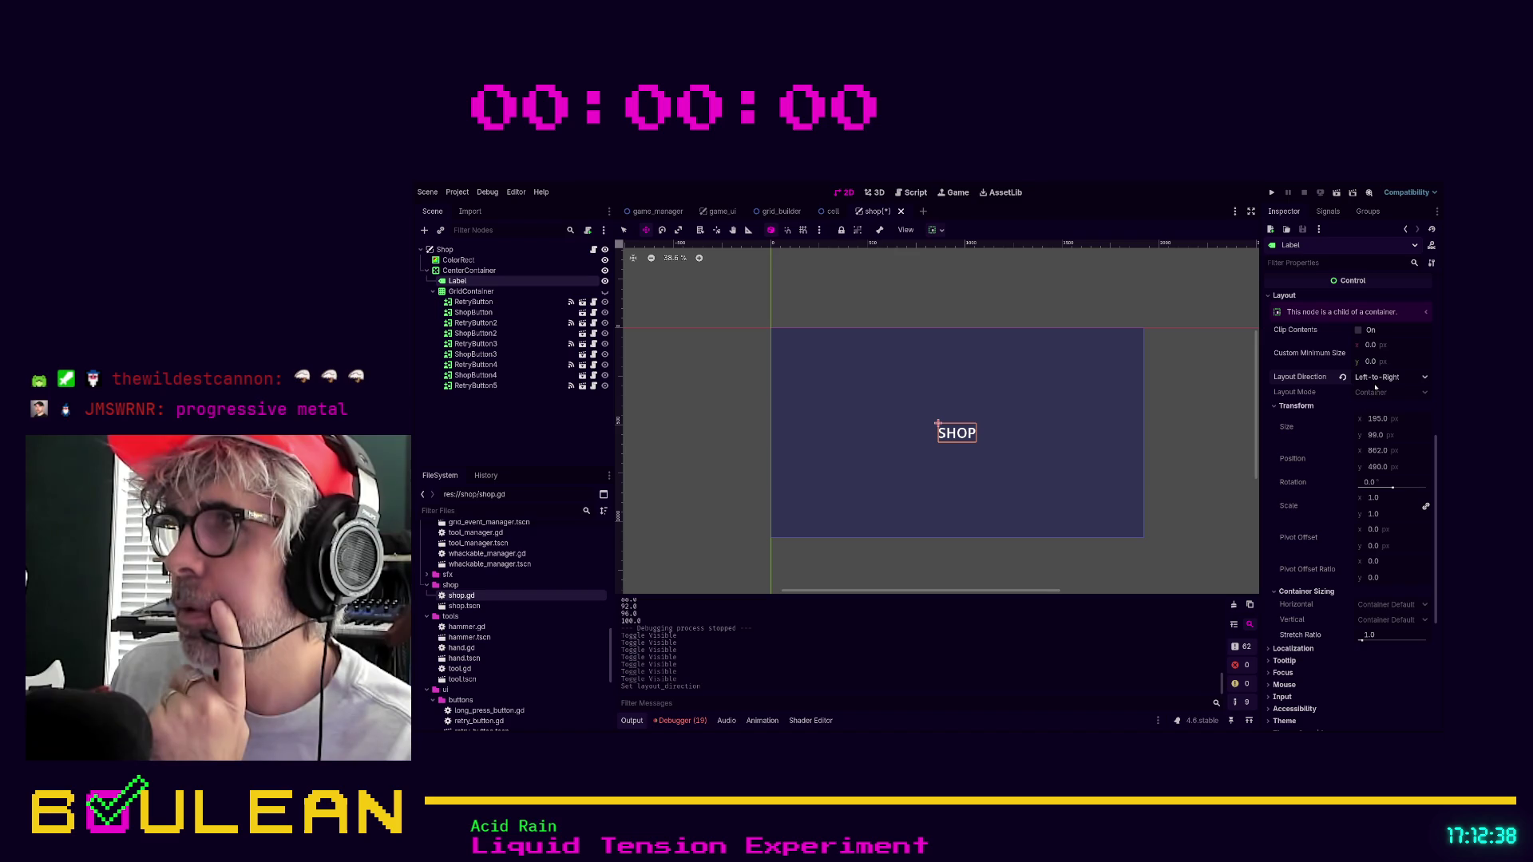
click(1342, 376)
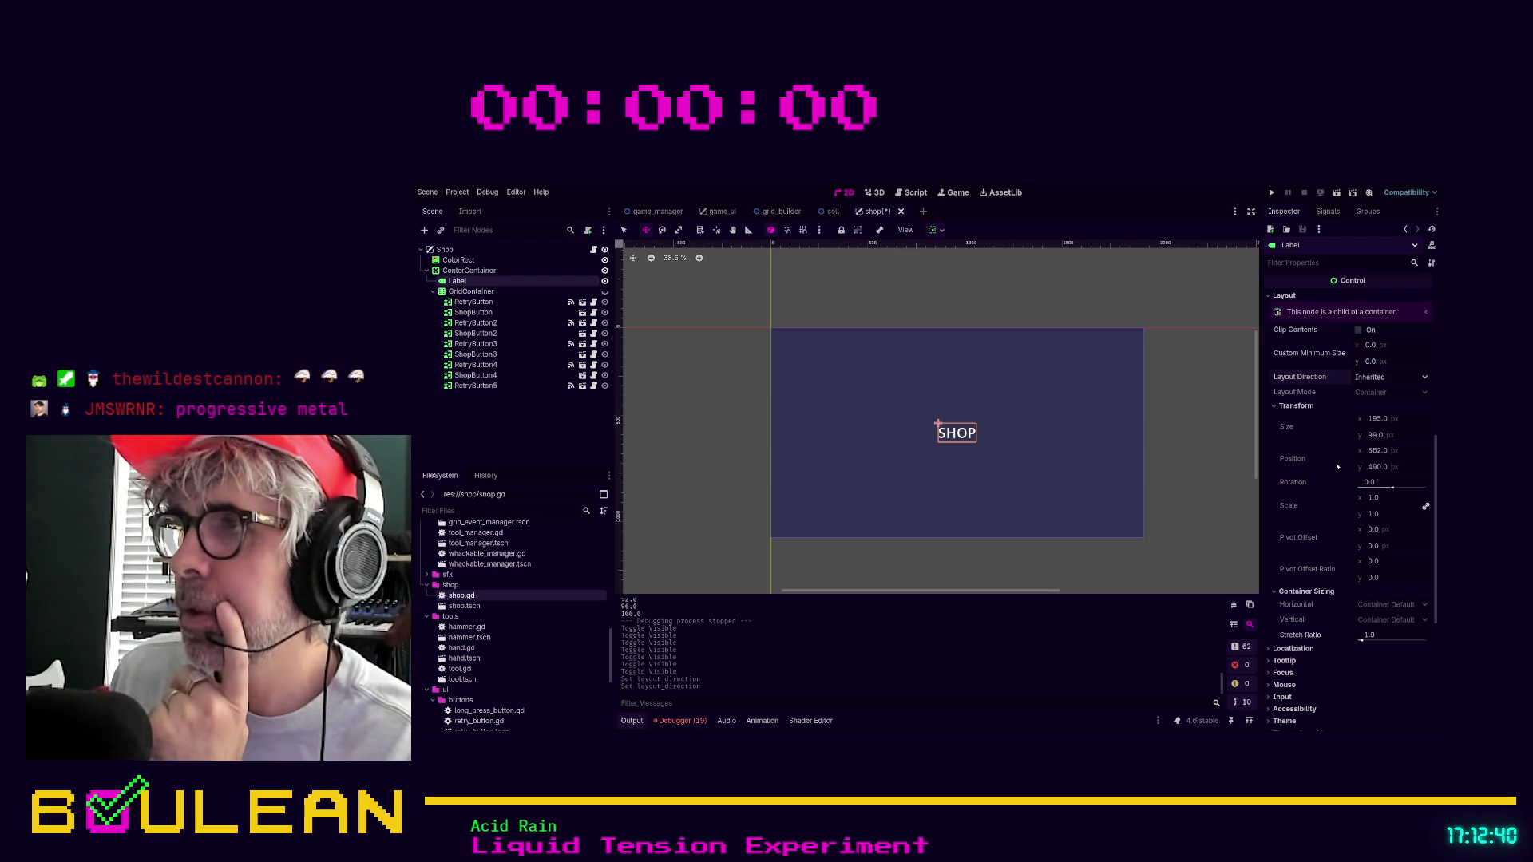
scroll(1343, 477, up, 2)
scroll(1349, 483, up, 4)
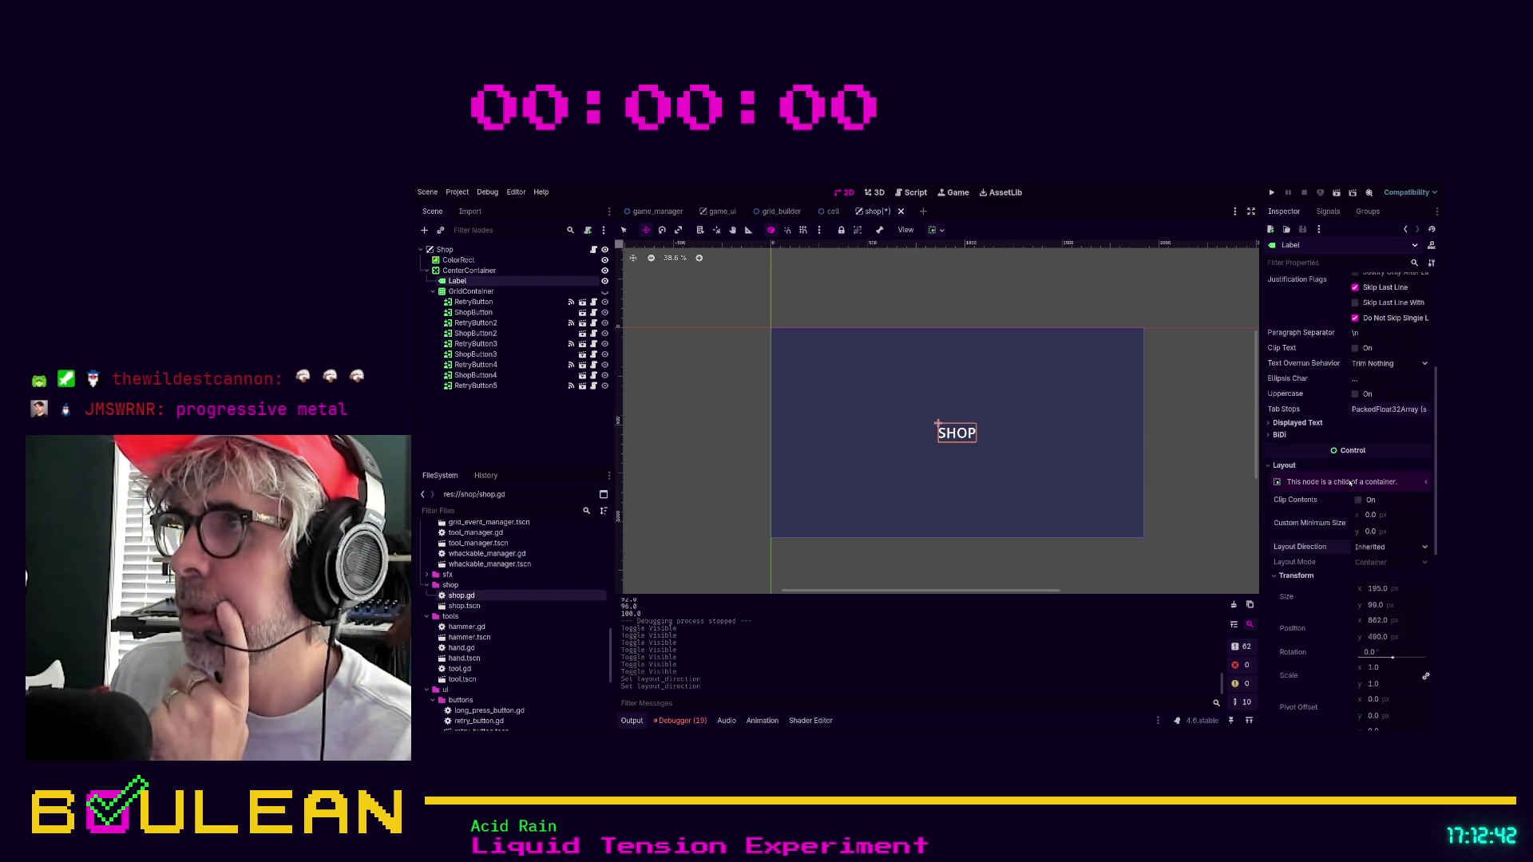
scroll(1349, 483, up, 8)
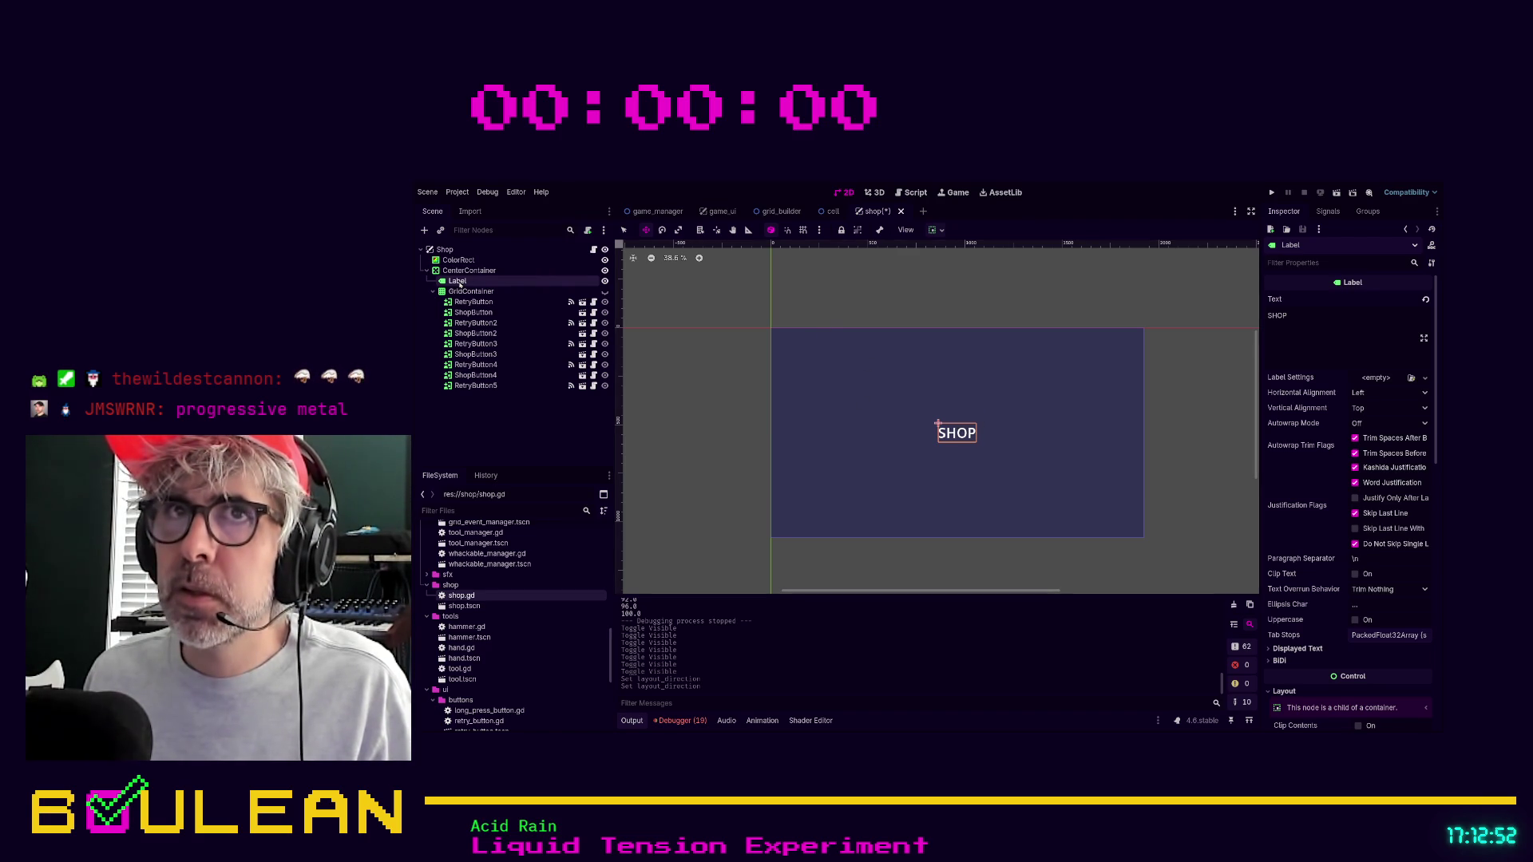
Reparent the Label under the Shop root and drag it to the panel's top-left at (59, 60).
drag(459, 284, 451, 272)
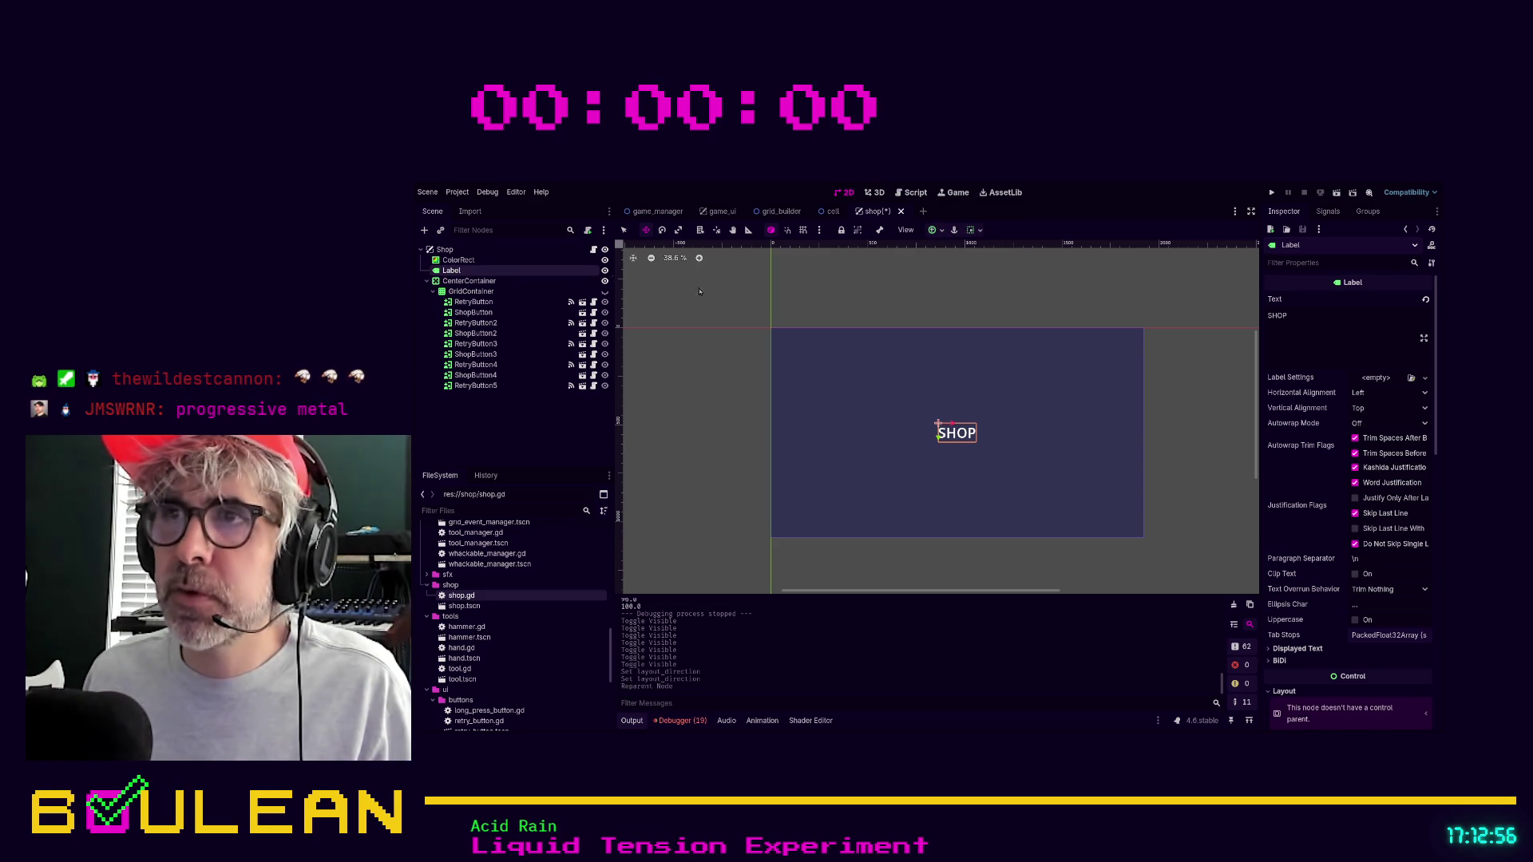
drag(960, 437, 803, 349)
scroll(1319, 553, down, 5)
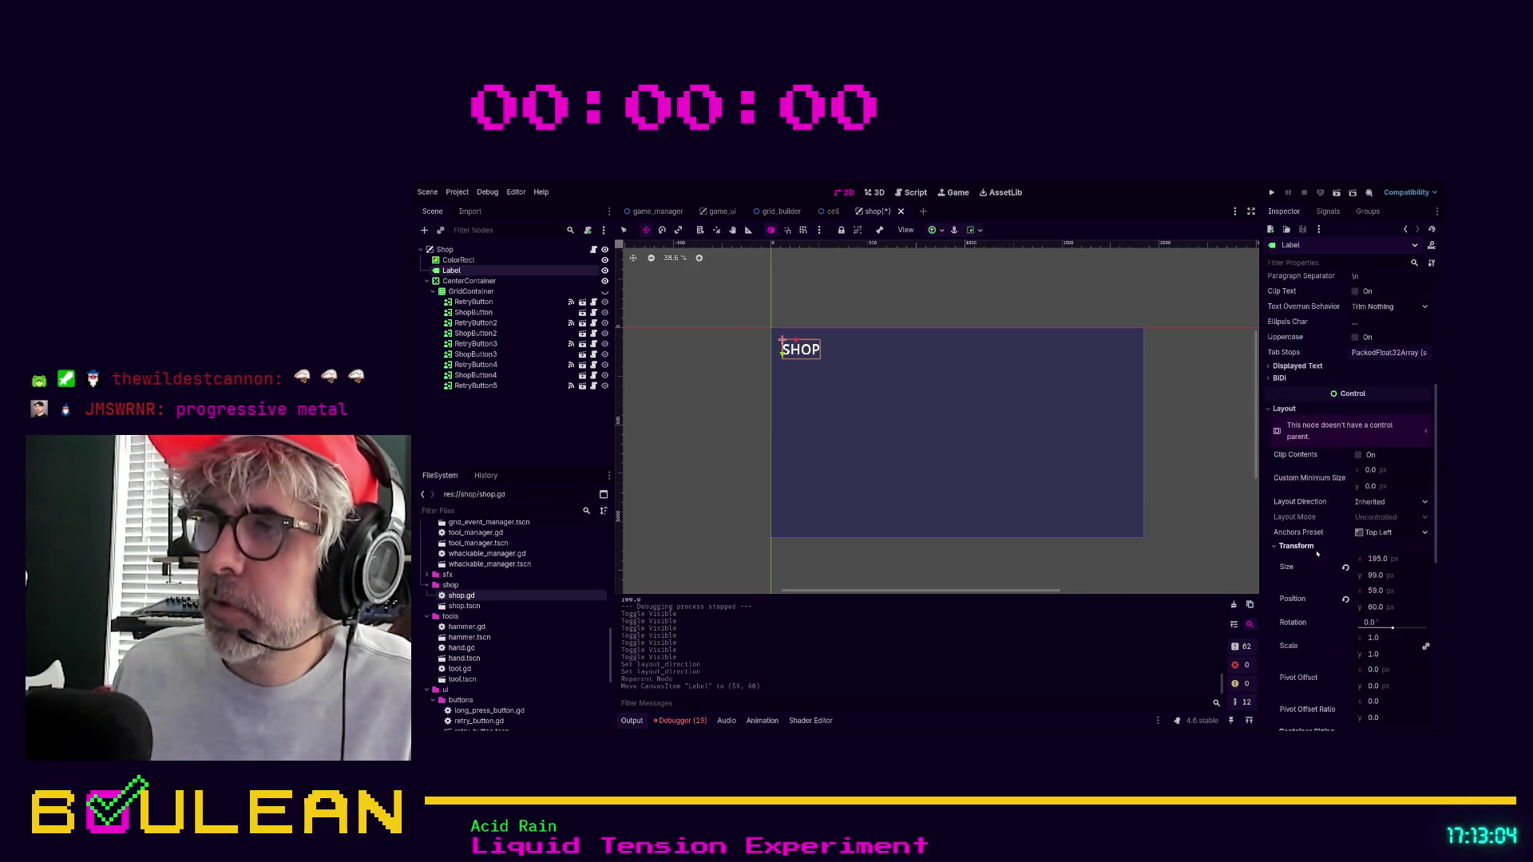
scroll(1320, 554, down, 4)
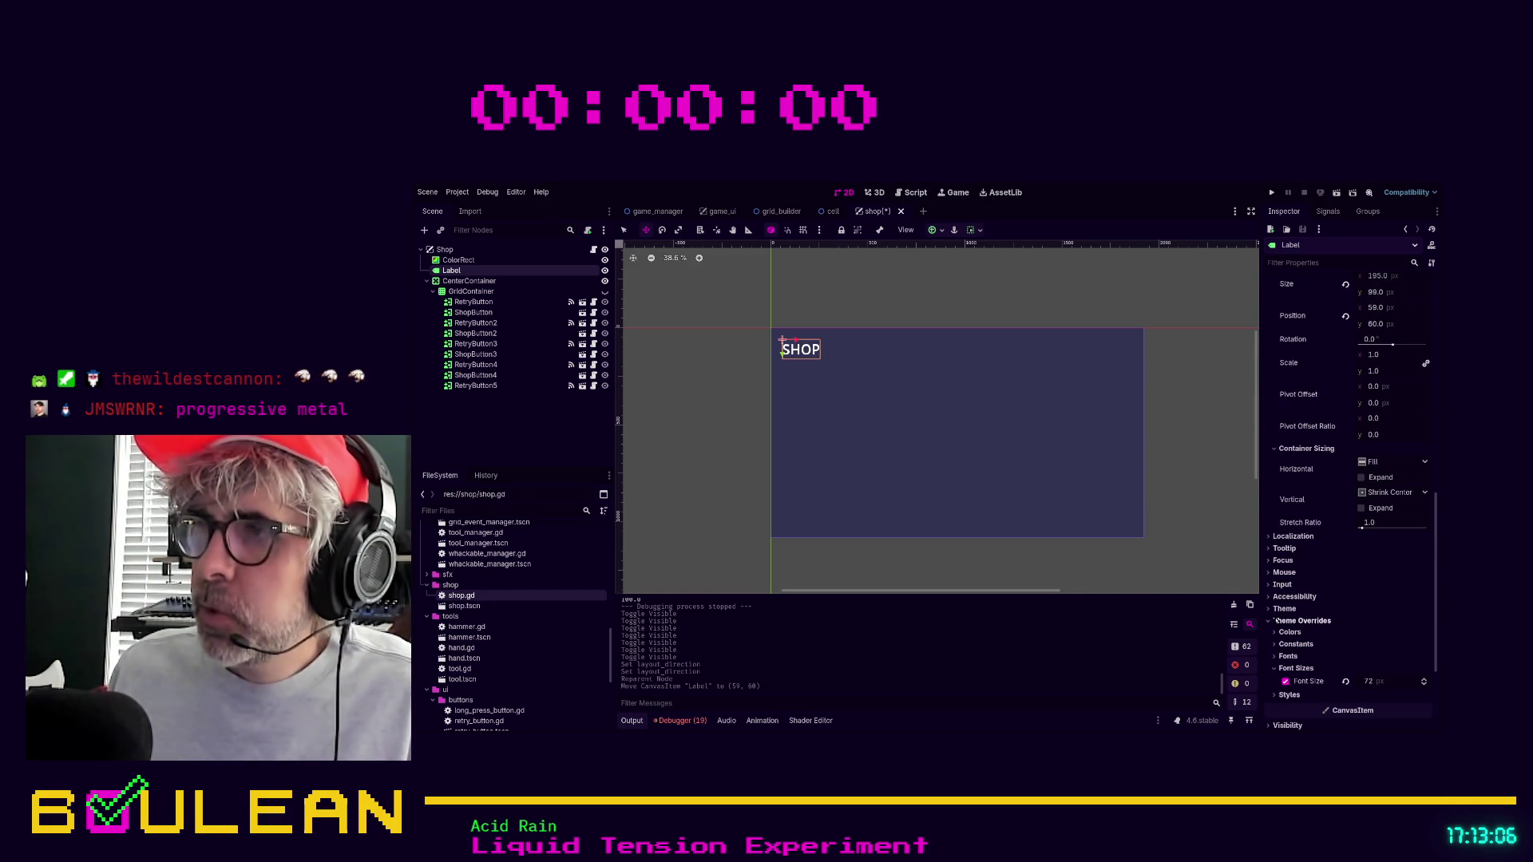
Assign the pixel FontFile to the Label's Theme Overrides Font.
click(1277, 656)
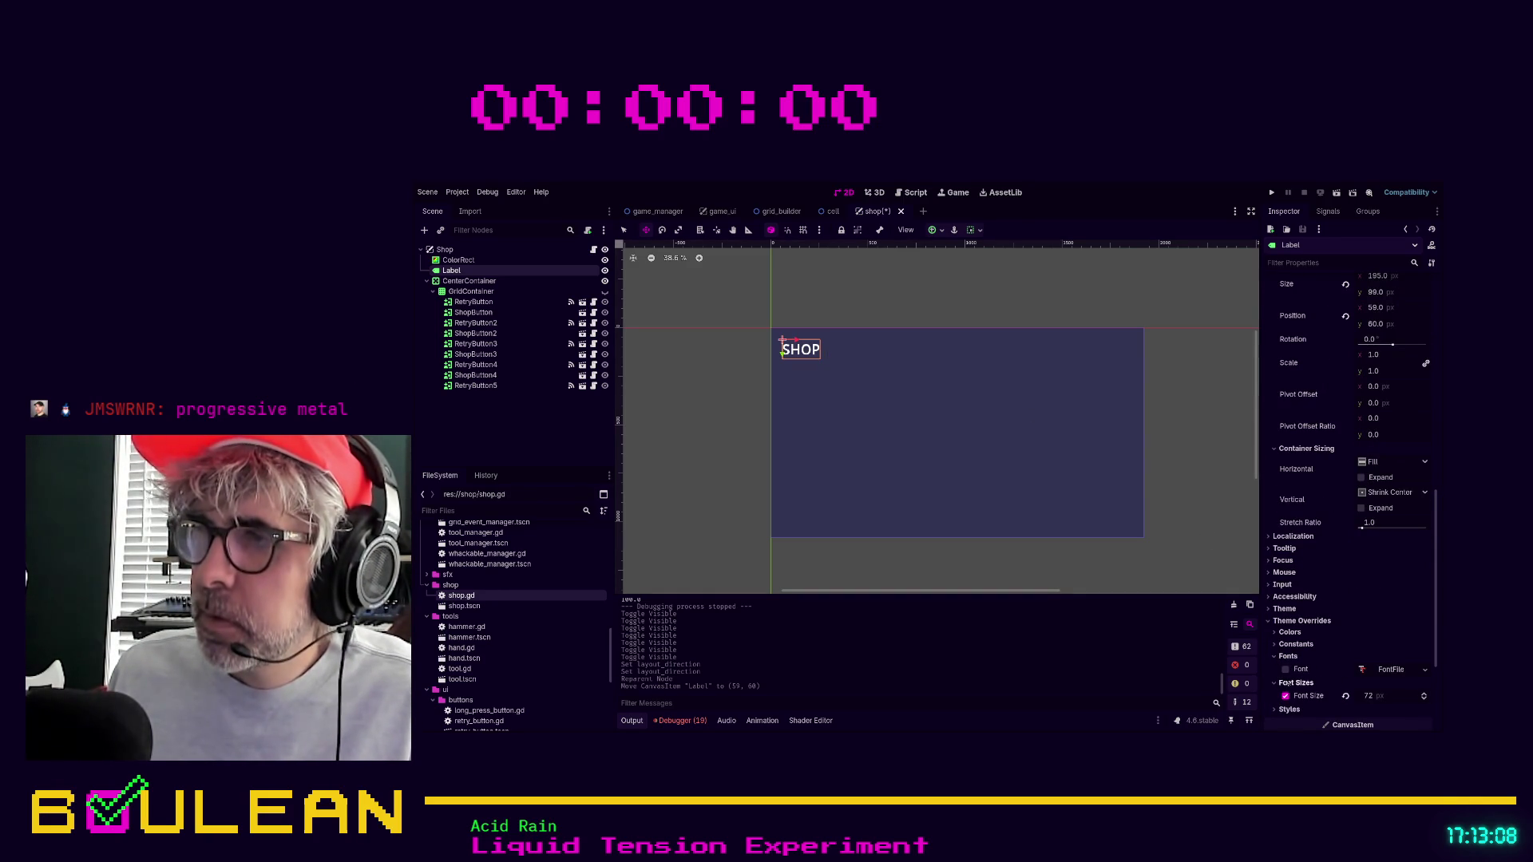
click(1285, 670)
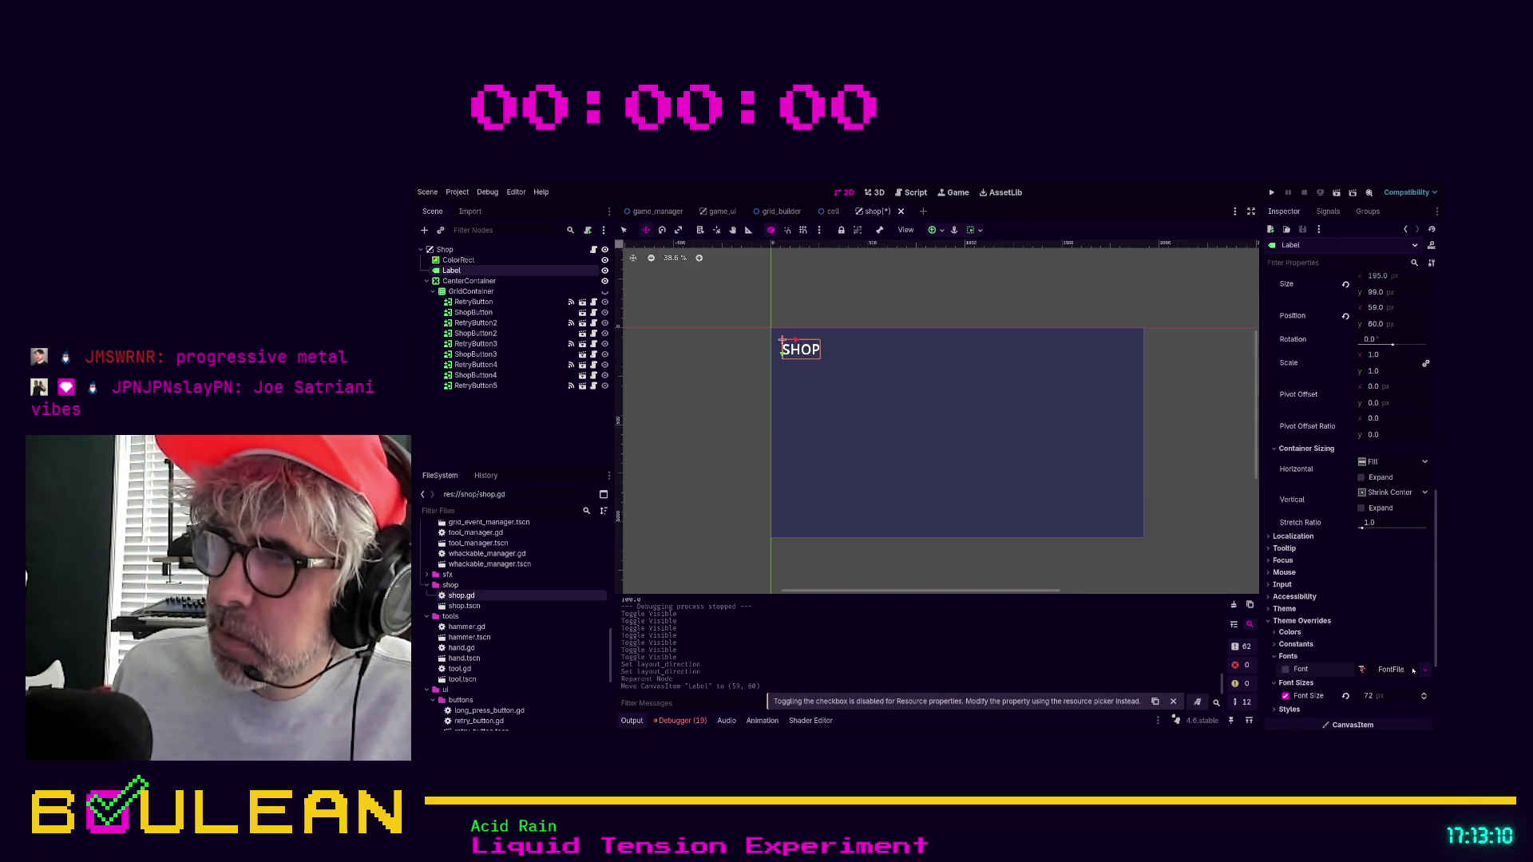
click(1425, 670)
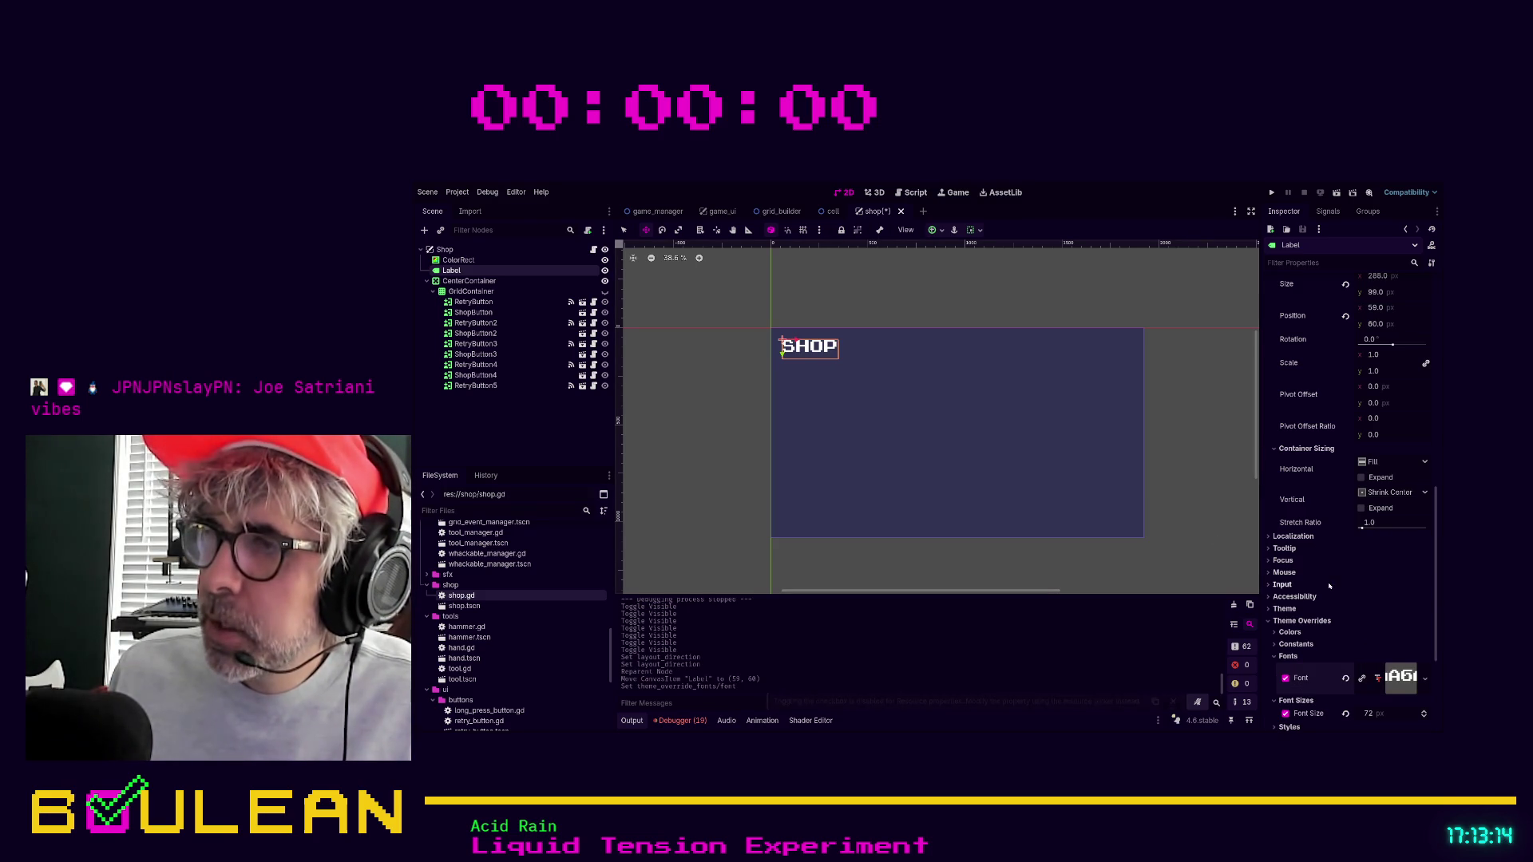
Expand the Label's Styles and Colors theme override sections.
scroll(1345, 624, down, 2)
scroll(1345, 625, down, 2)
click(1279, 615)
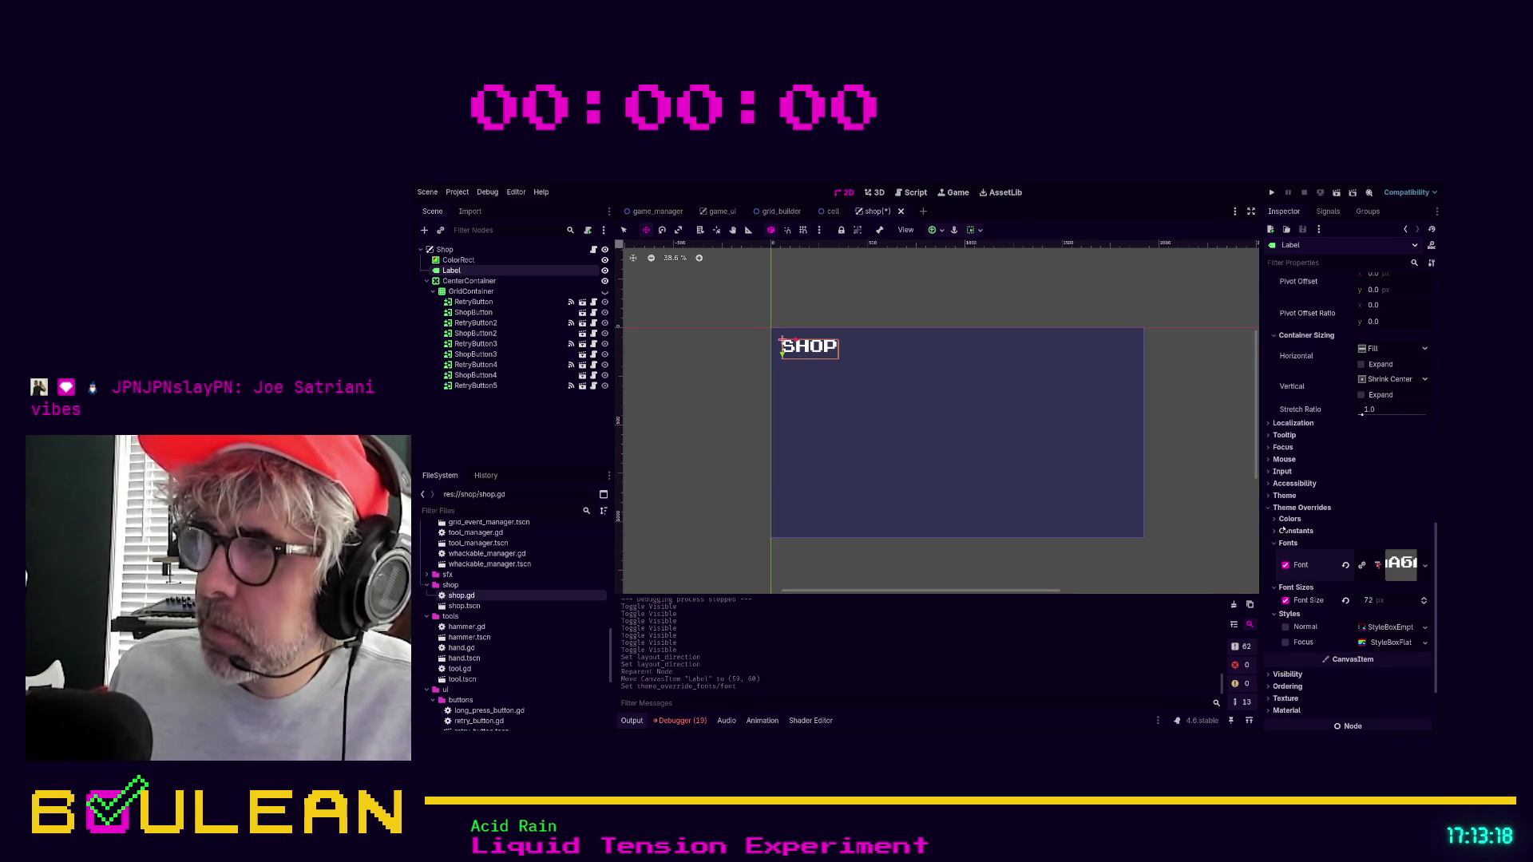
click(1282, 519)
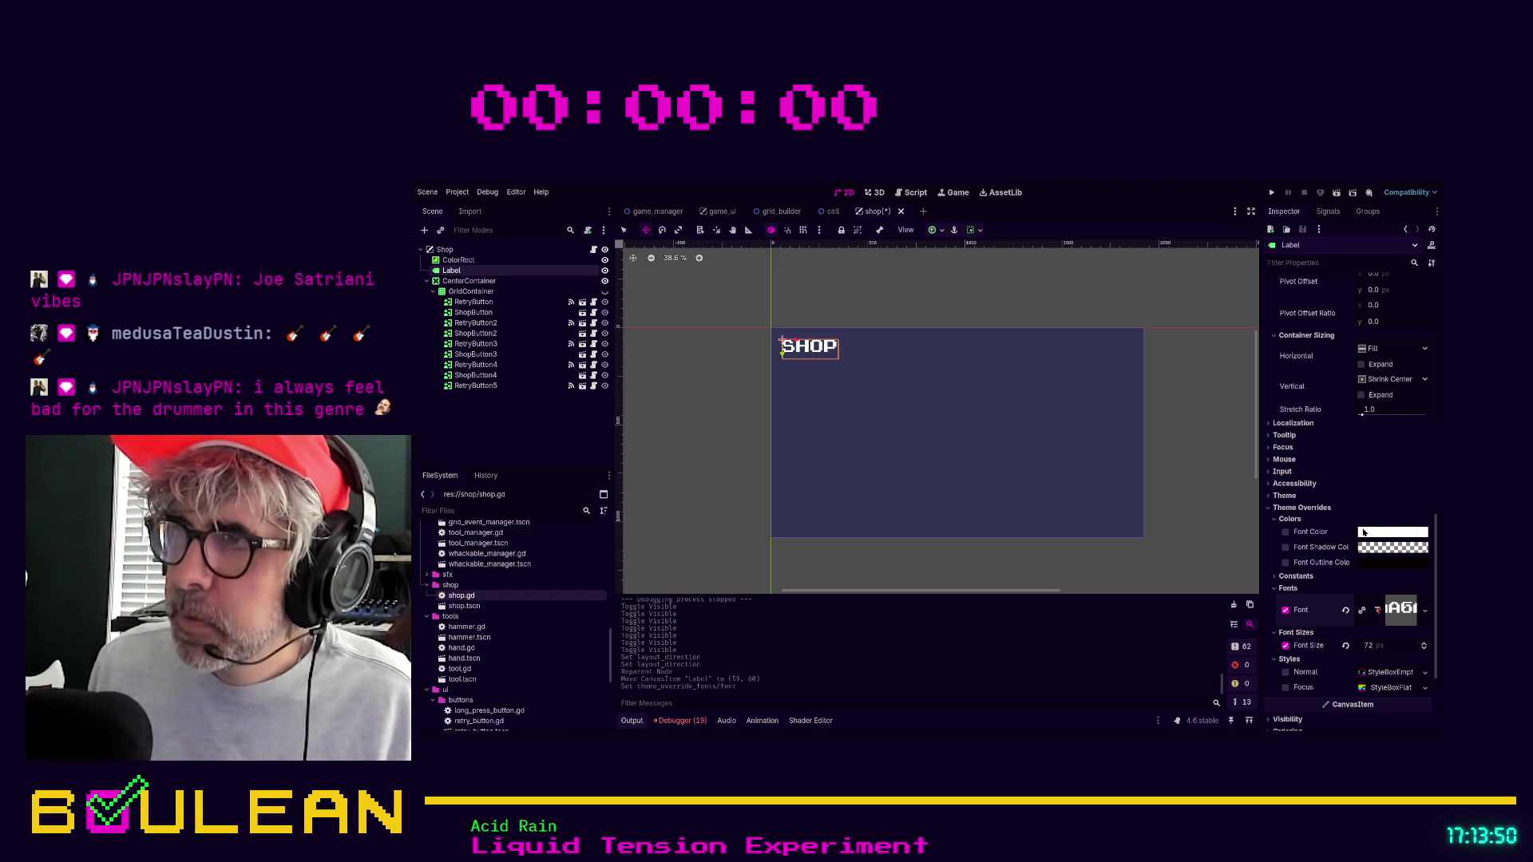
Set the SHOP label's Font Color override to green after trying red and teal.
key(ctrl+v)
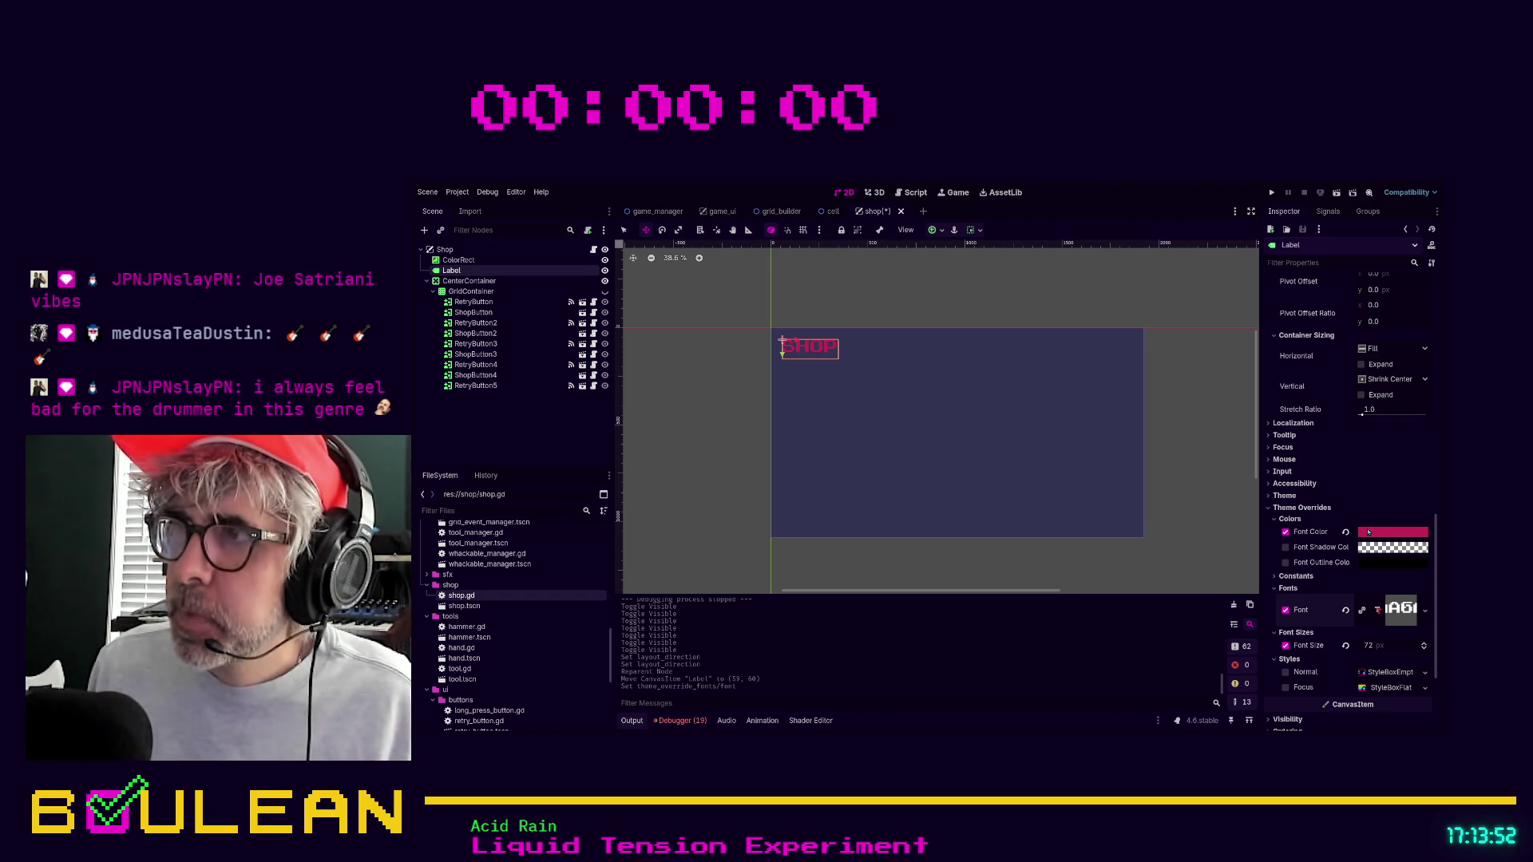
key(ctrl+v)
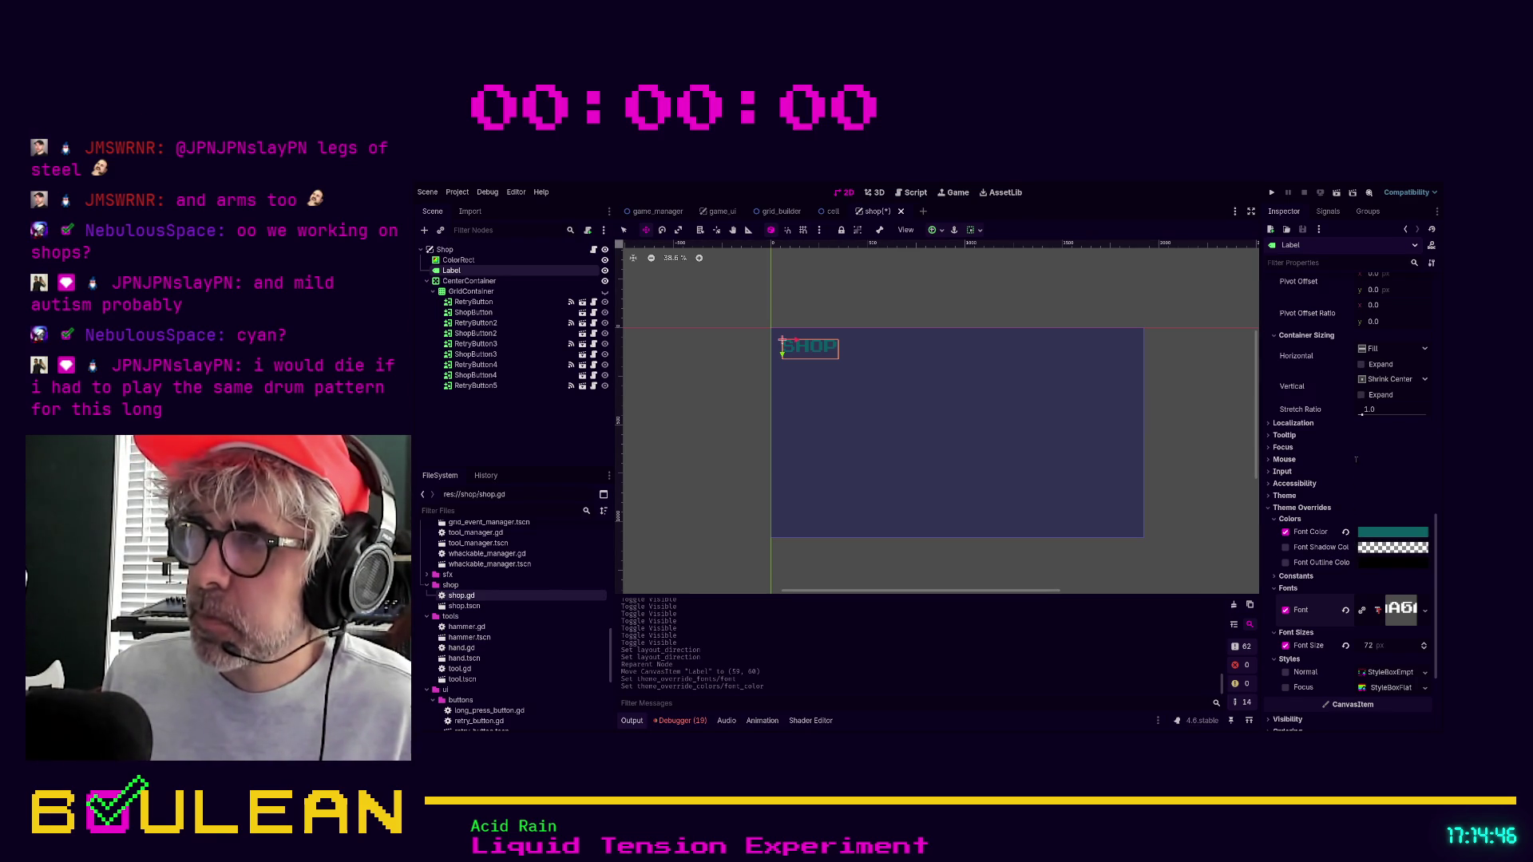
click(1379, 533)
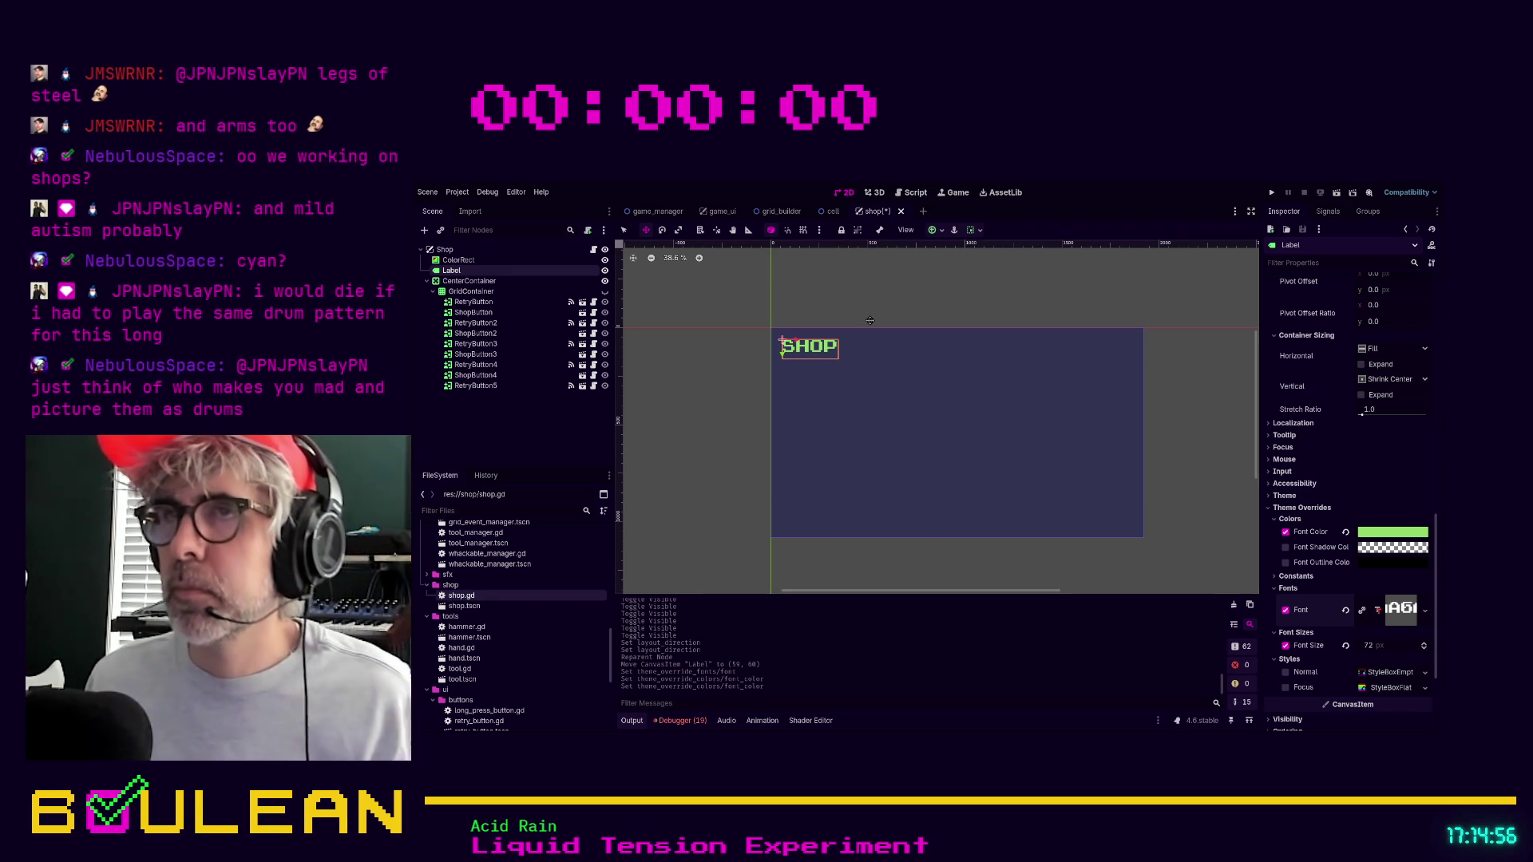
Nudge the SHOP label down to (59, 64) and show the 3x3 button grid again.
drag(853, 309, 853, 311)
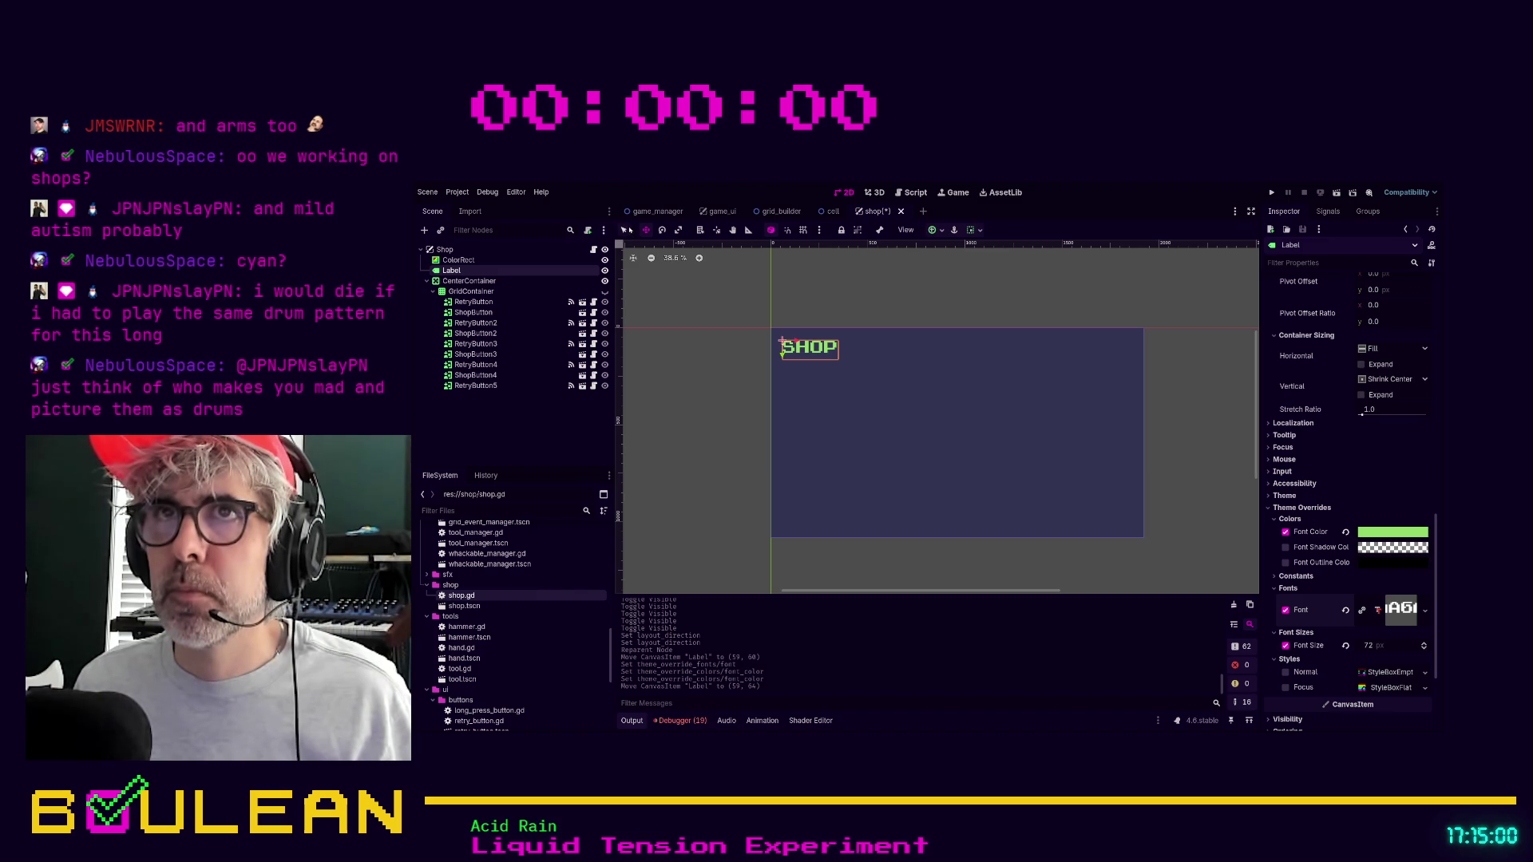
click(604, 292)
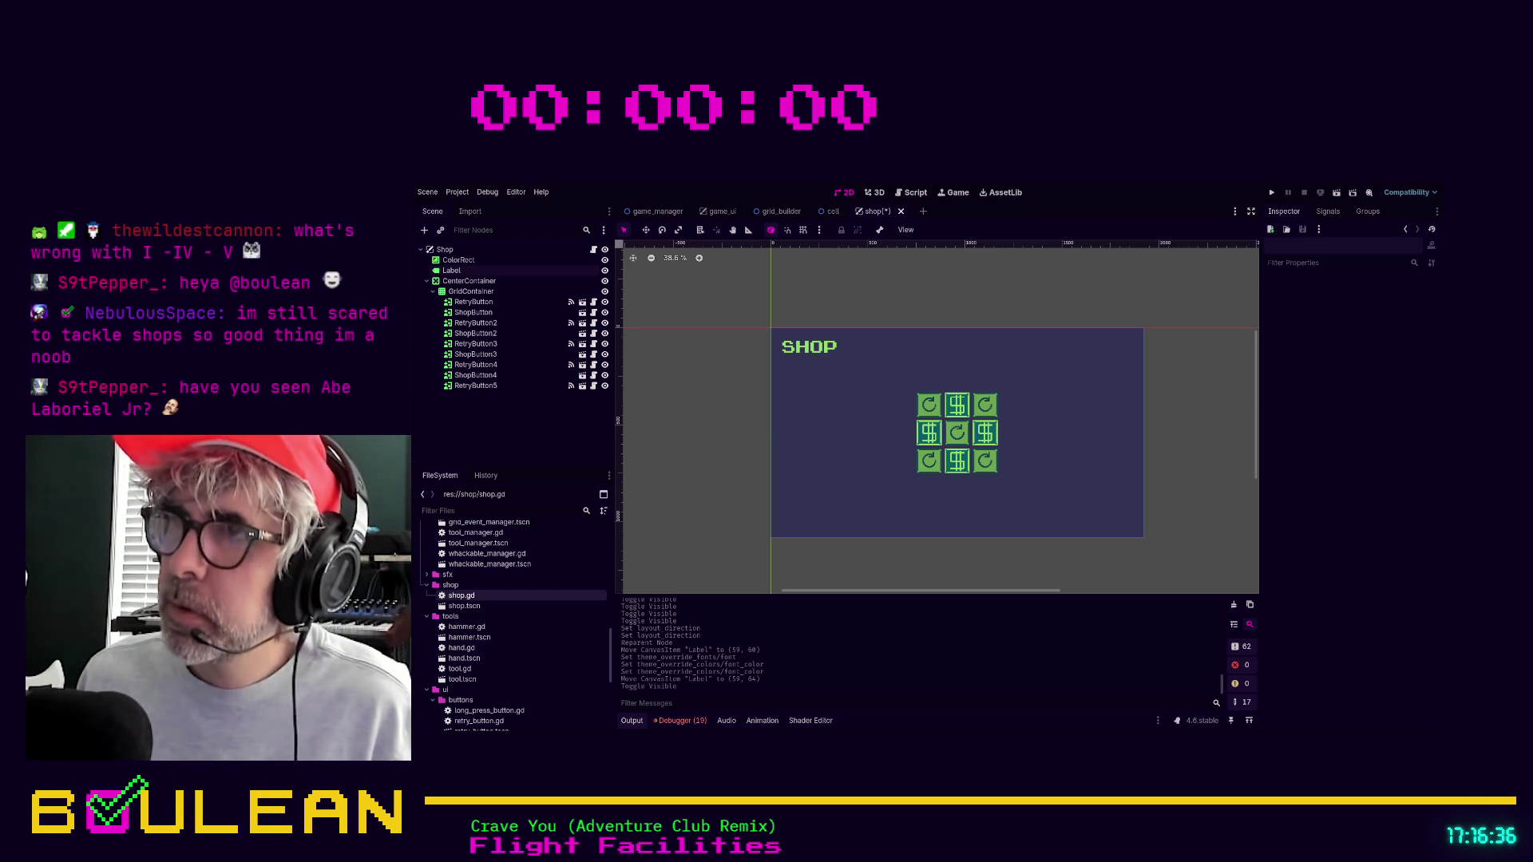
Reselect the Label and paste a cyan Font Color override in place of the green.
click(814, 348)
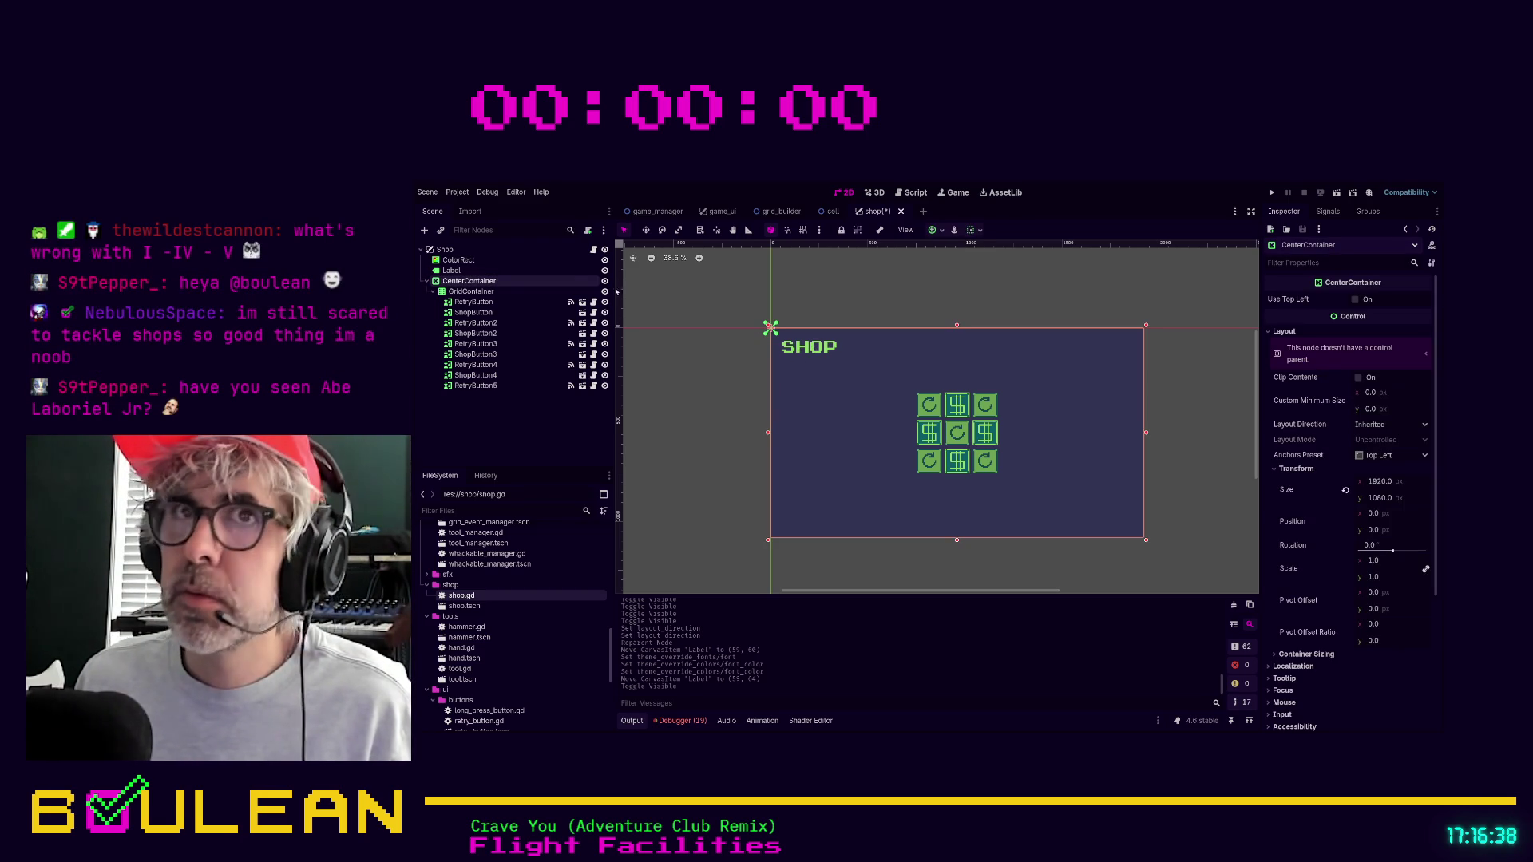
click(466, 273)
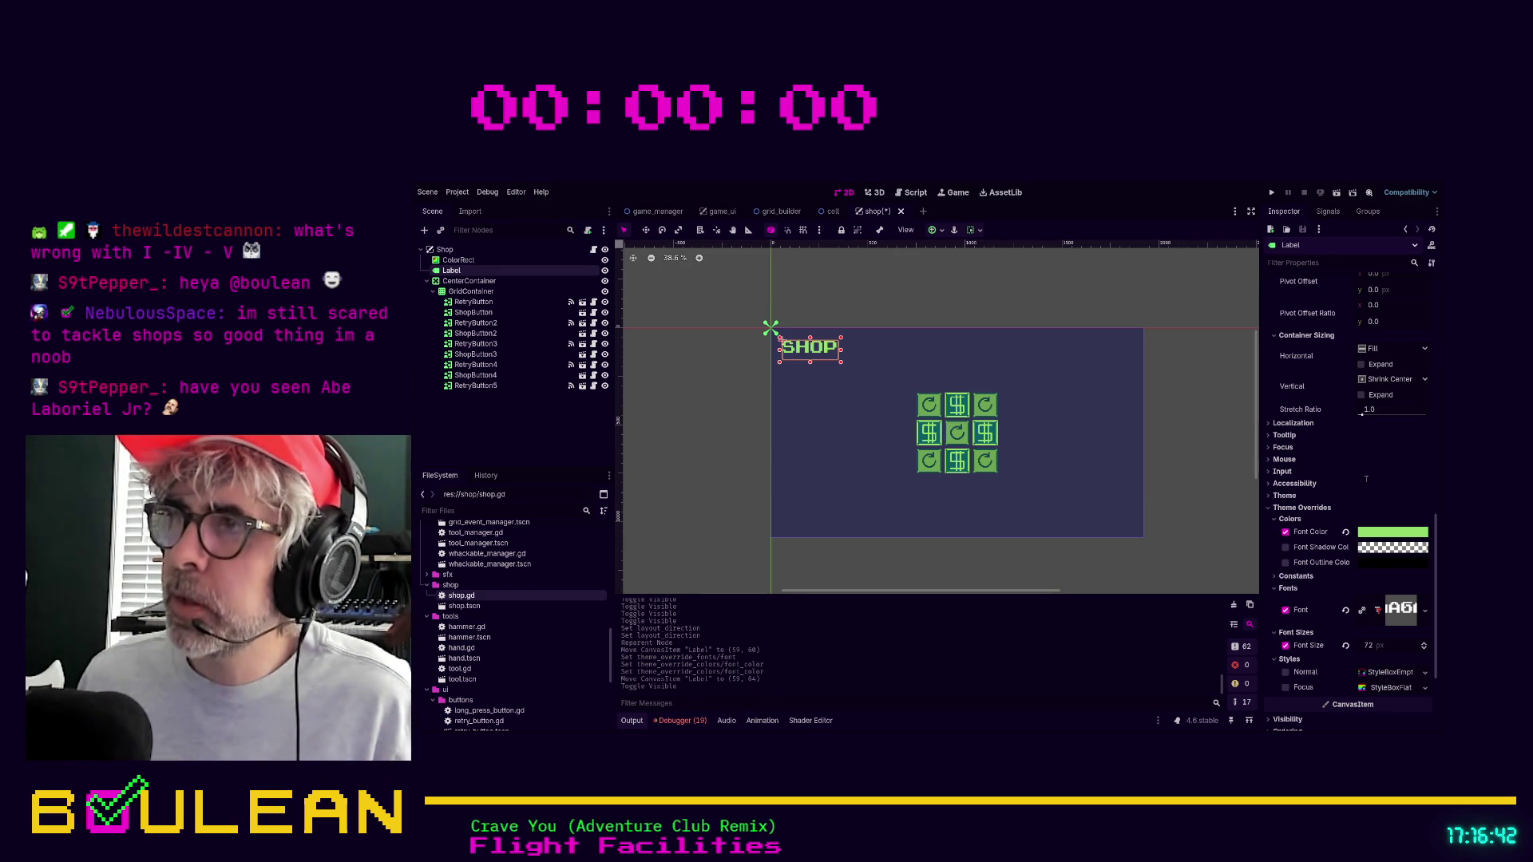
key(ctrl+v)
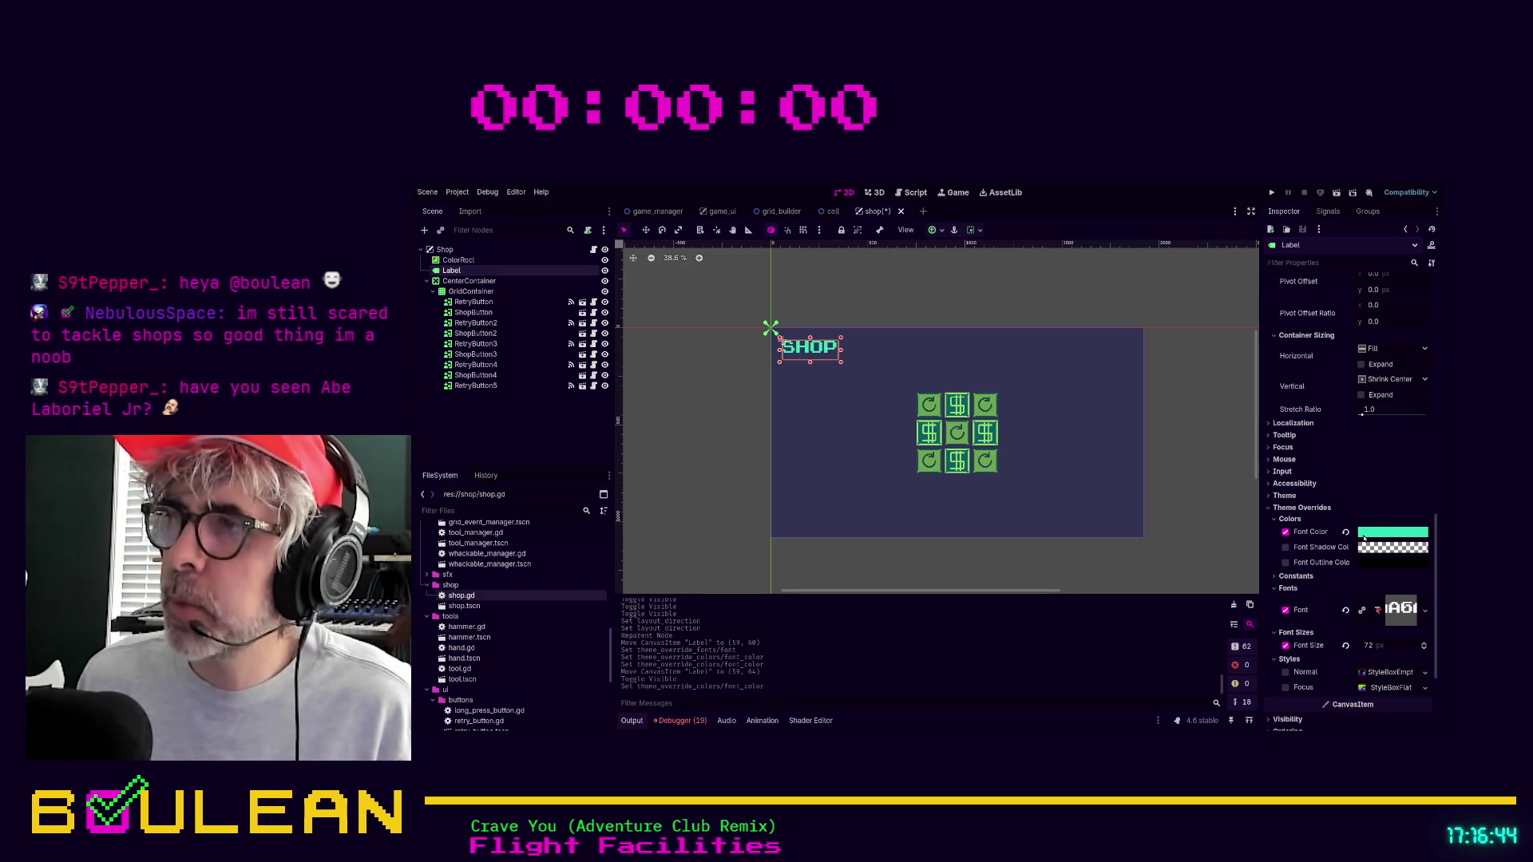
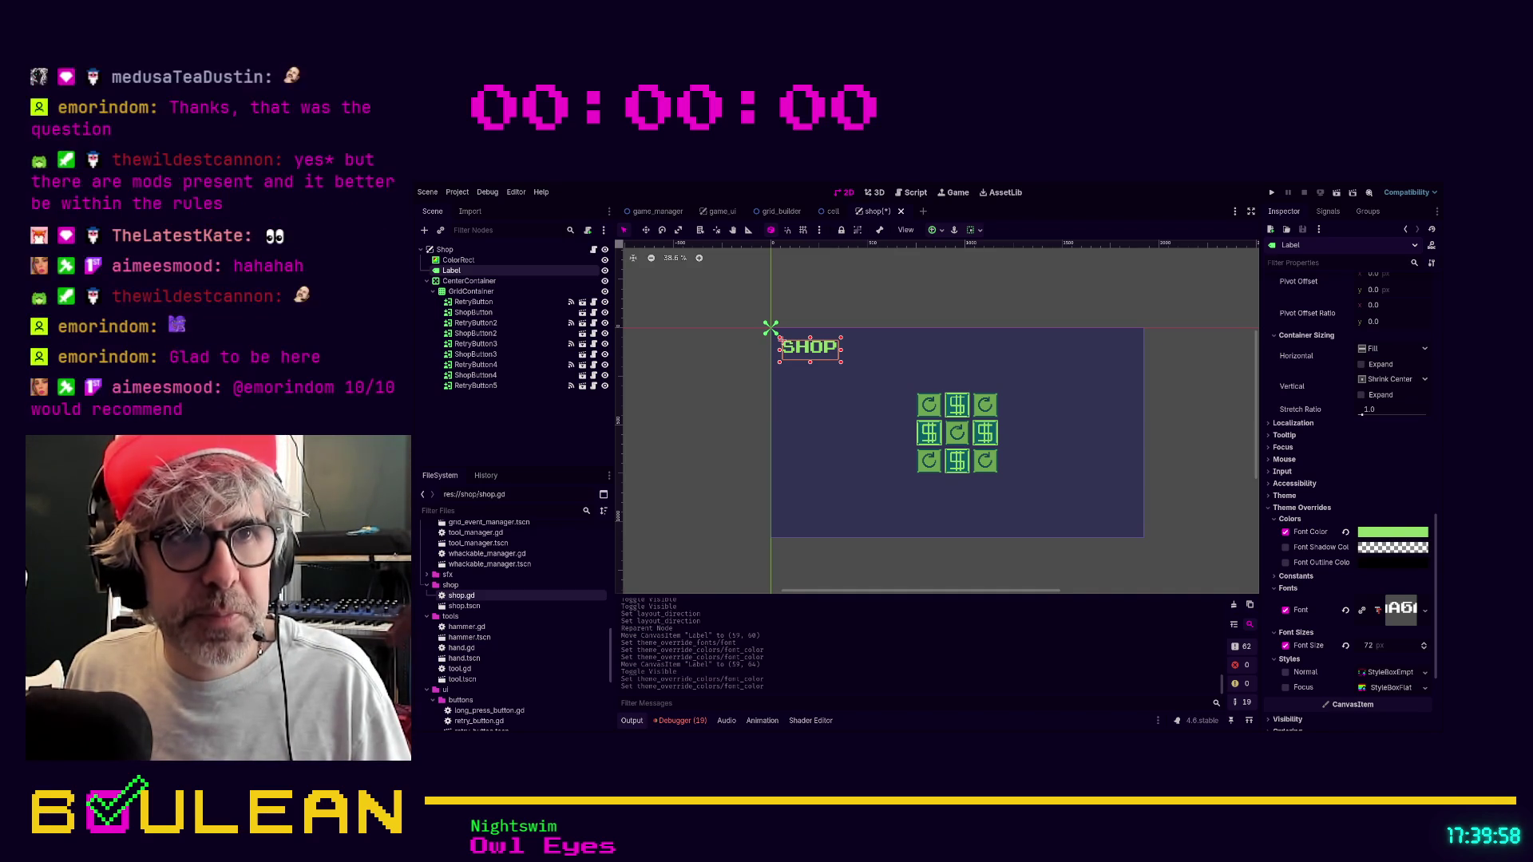
Test-run the game to check the shop scene's SHOP title and 3×3 button grid, then stop it.
key(F5)
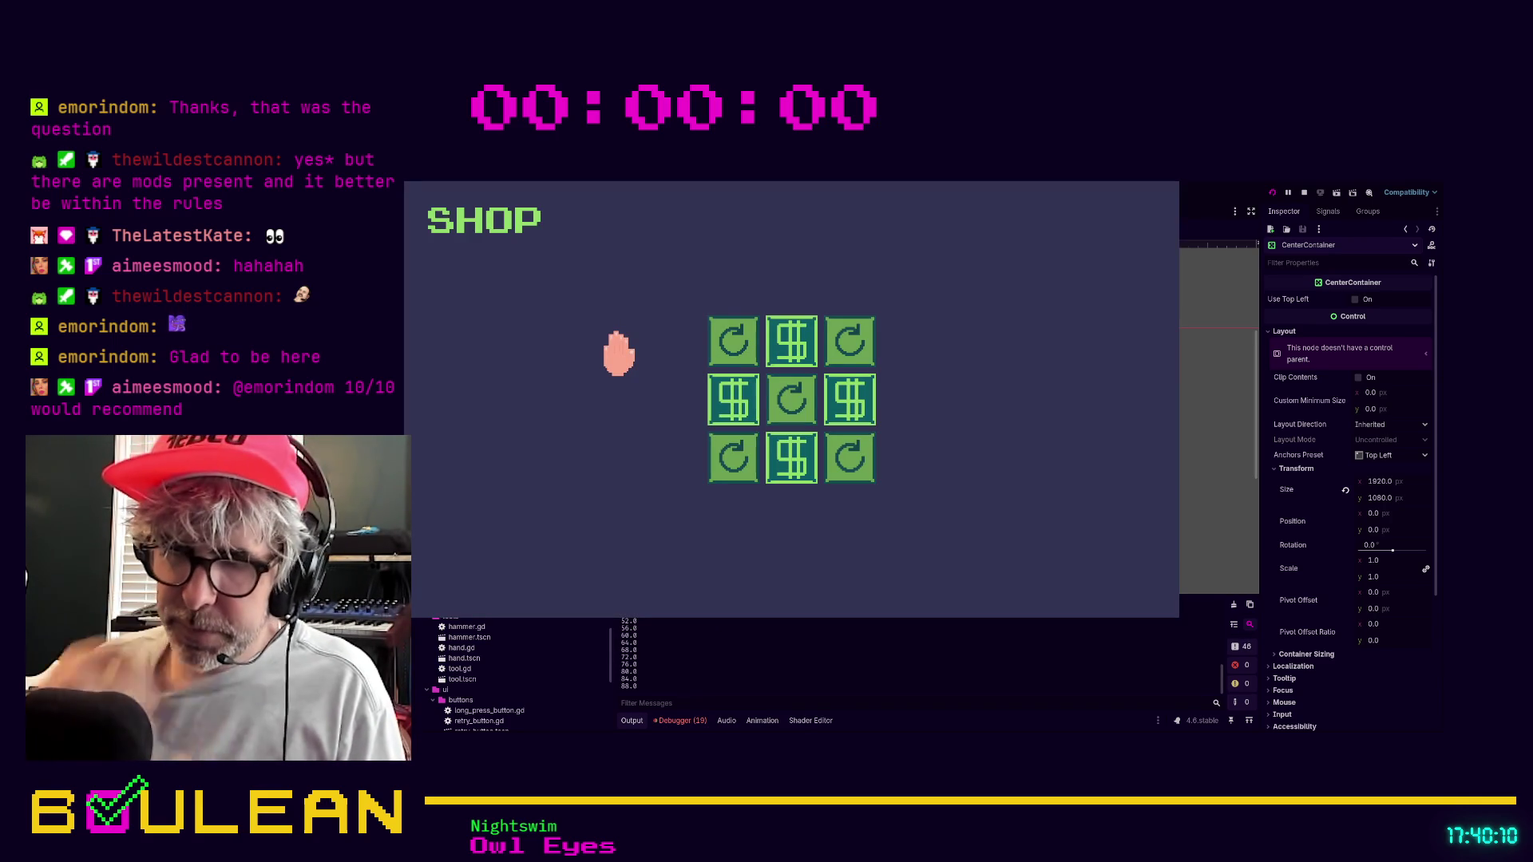
key(F8)
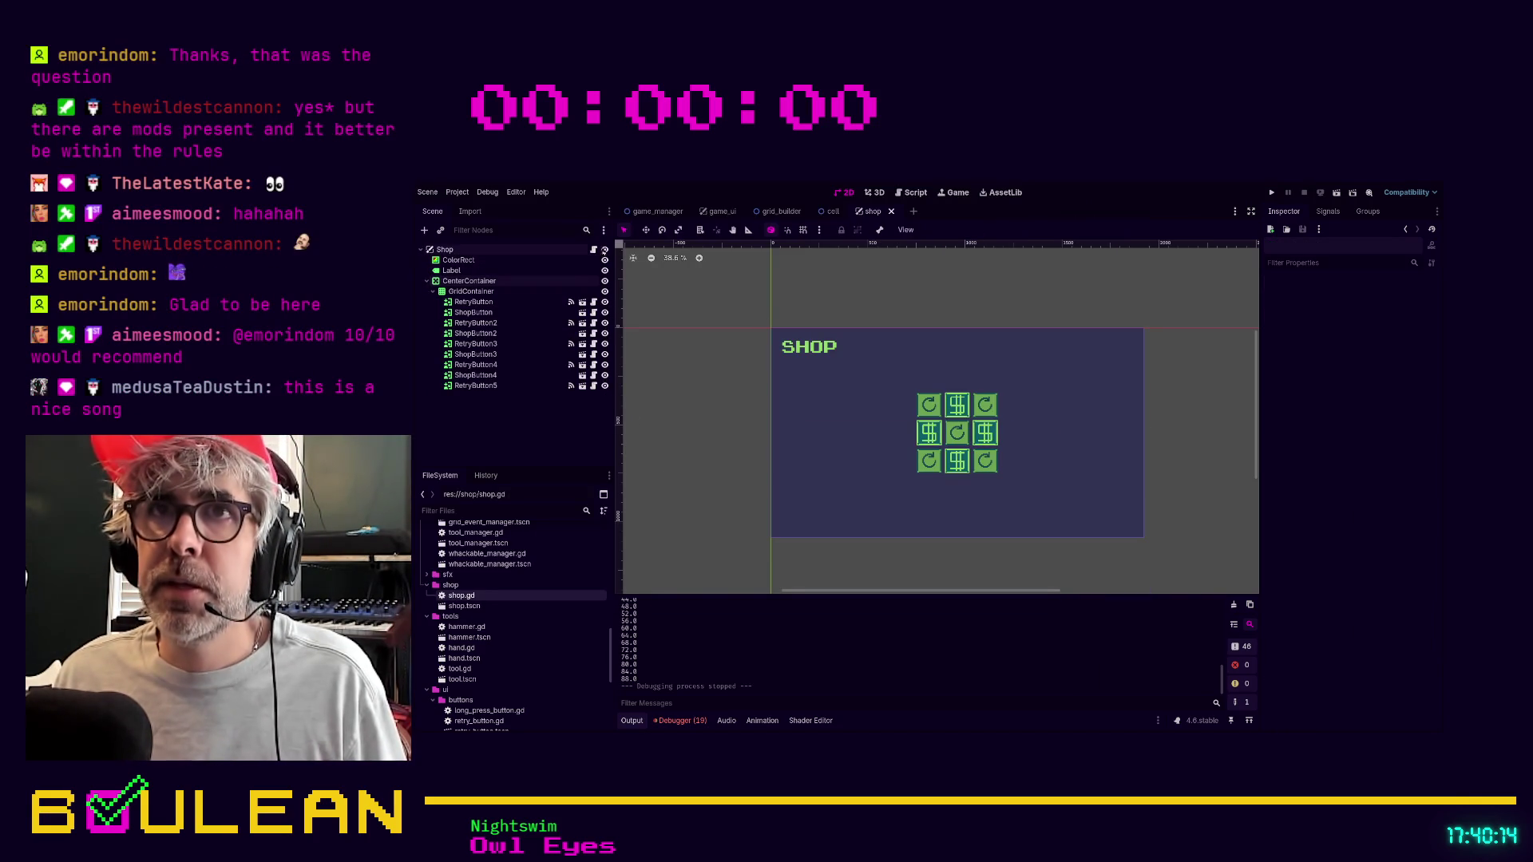
Hide the Shop root node by default, save the scene, and bring up shop.gd.
click(604, 250)
key(ctrl+s)
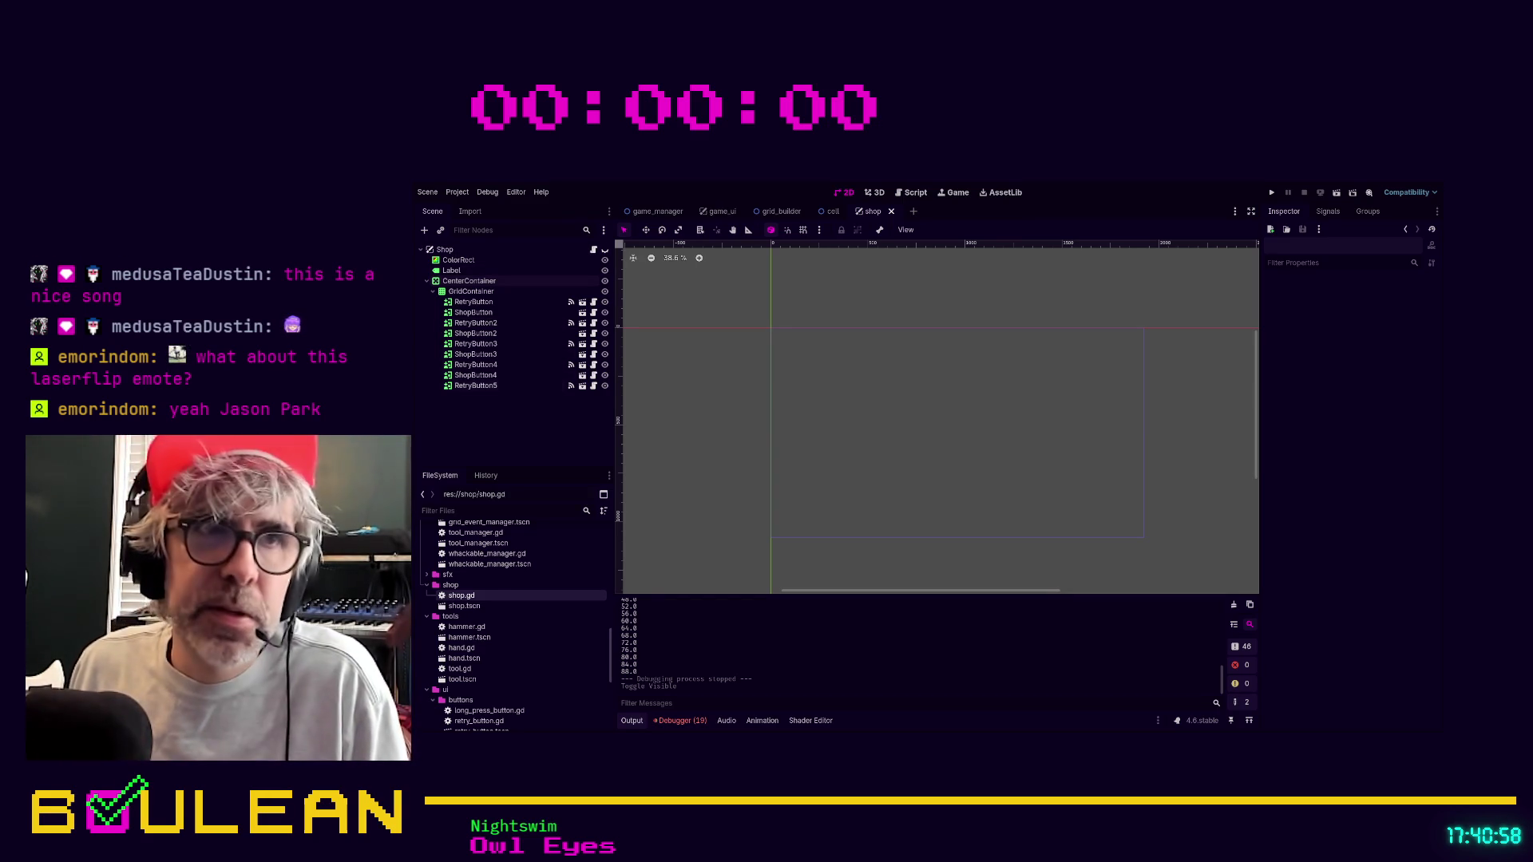
click(912, 193)
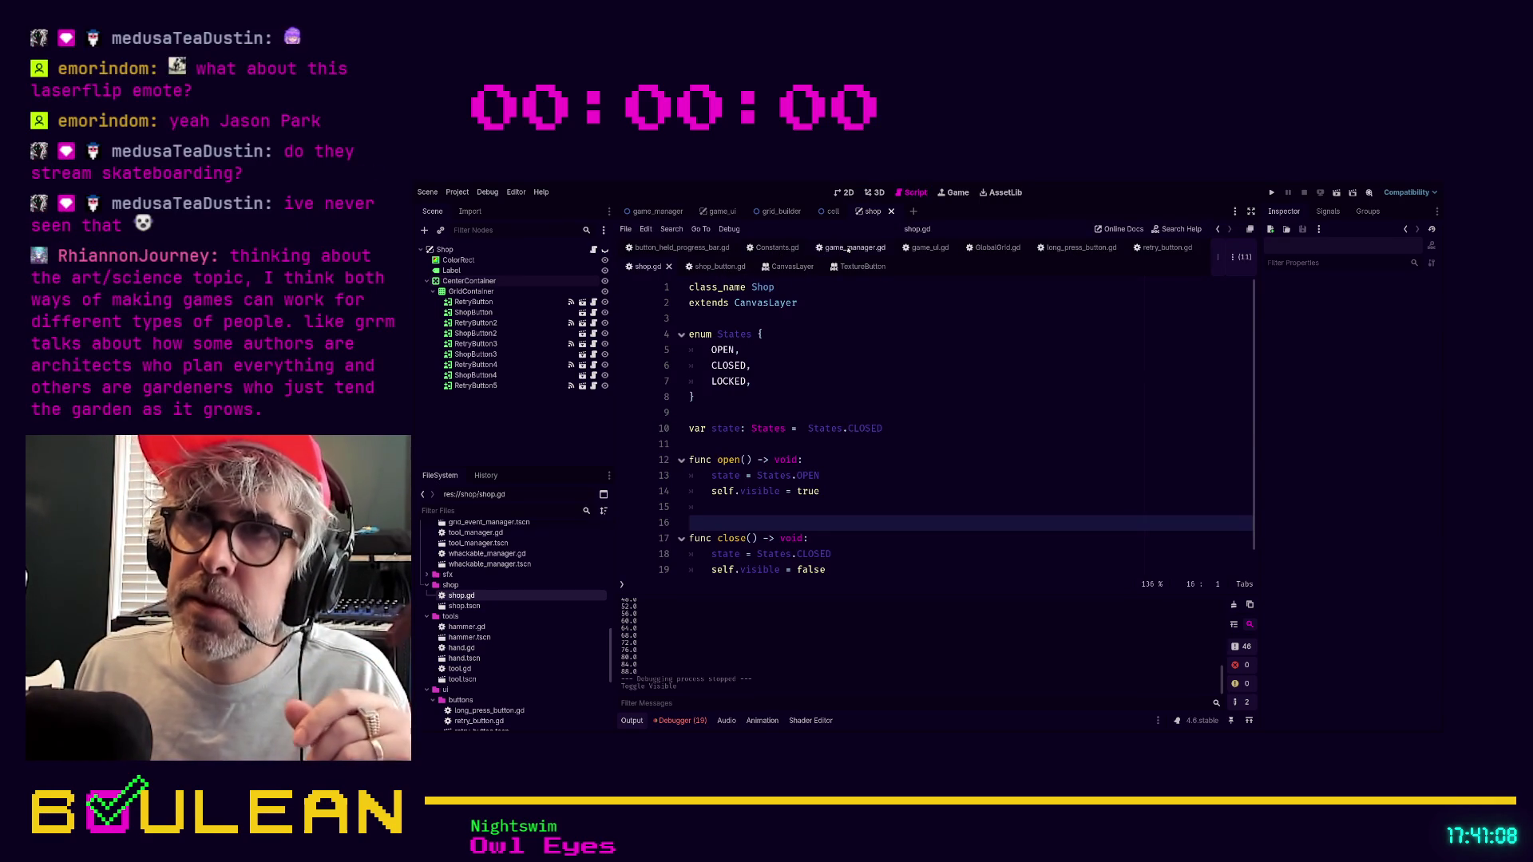
Switch to game_manager.gd and place the cursor on empty line 65.
click(851, 248)
click(777, 528)
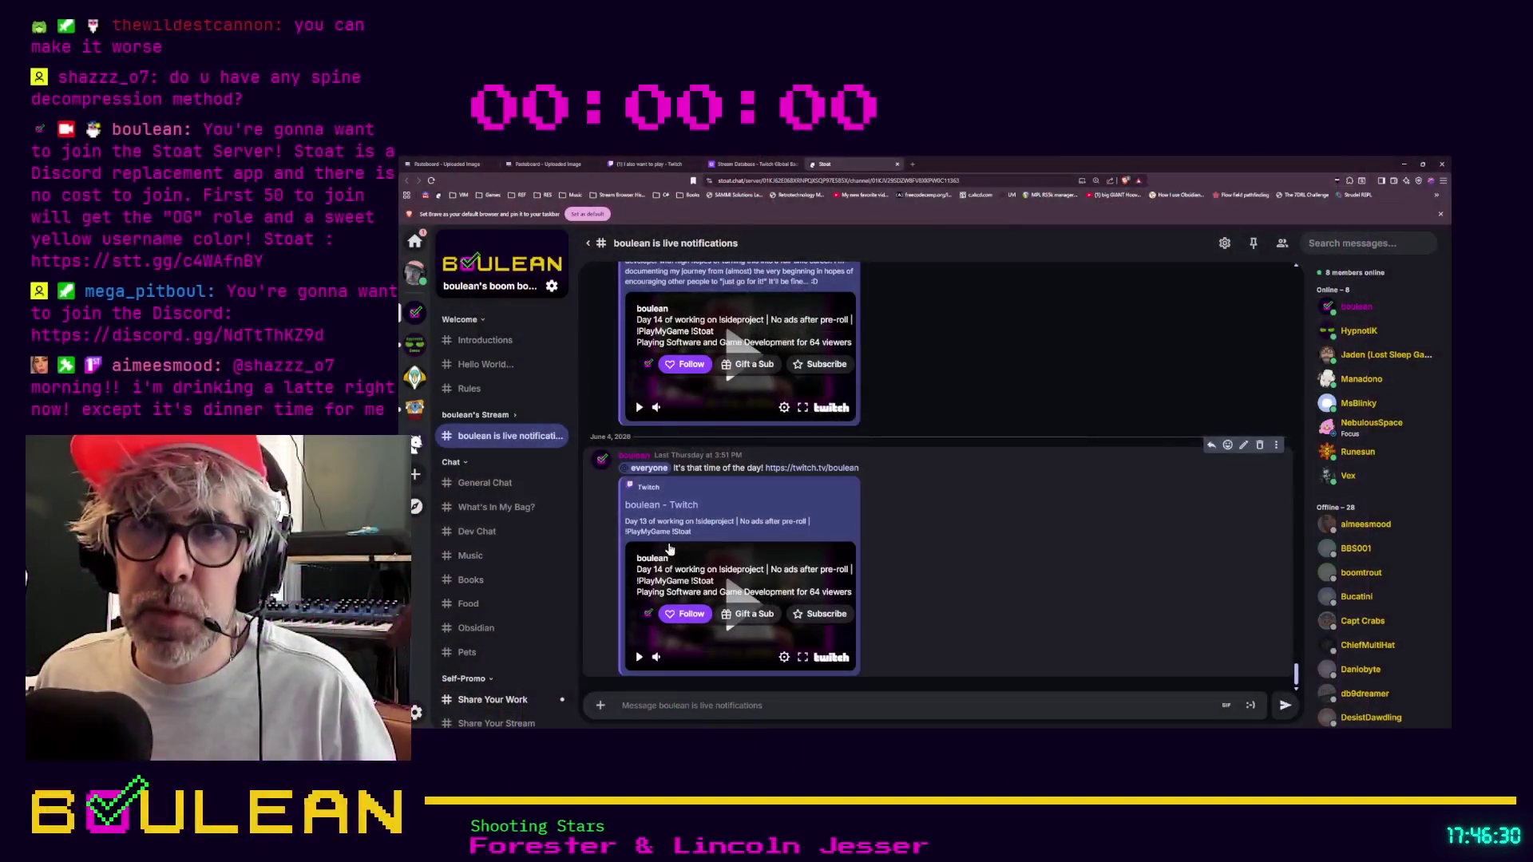
Browse the Community Art channel's posts, including the pixel-art fried chicken and pizza.
scroll(509, 492, down, 4)
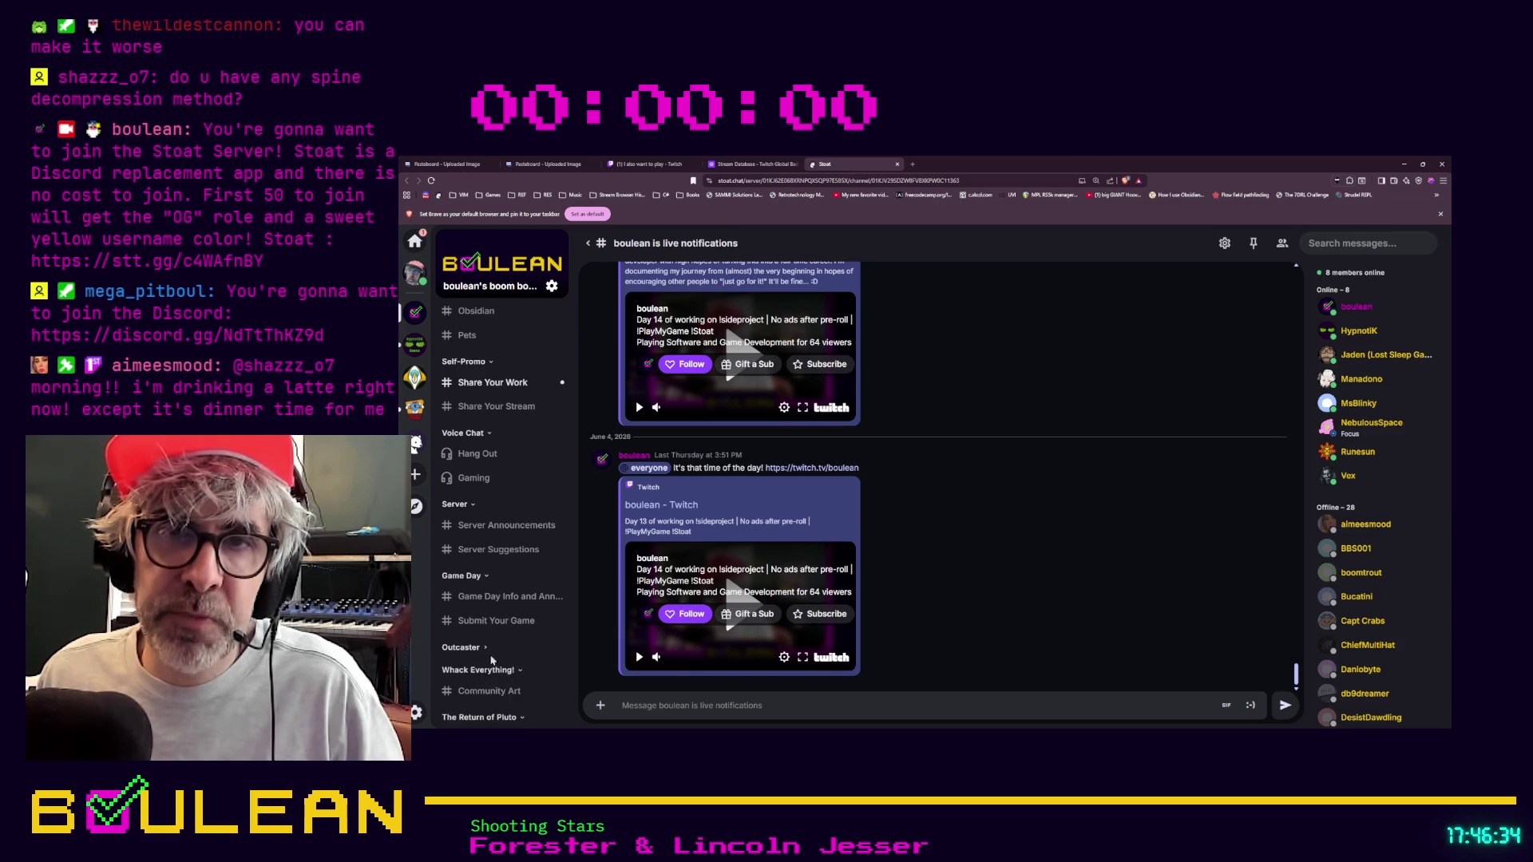
click(482, 692)
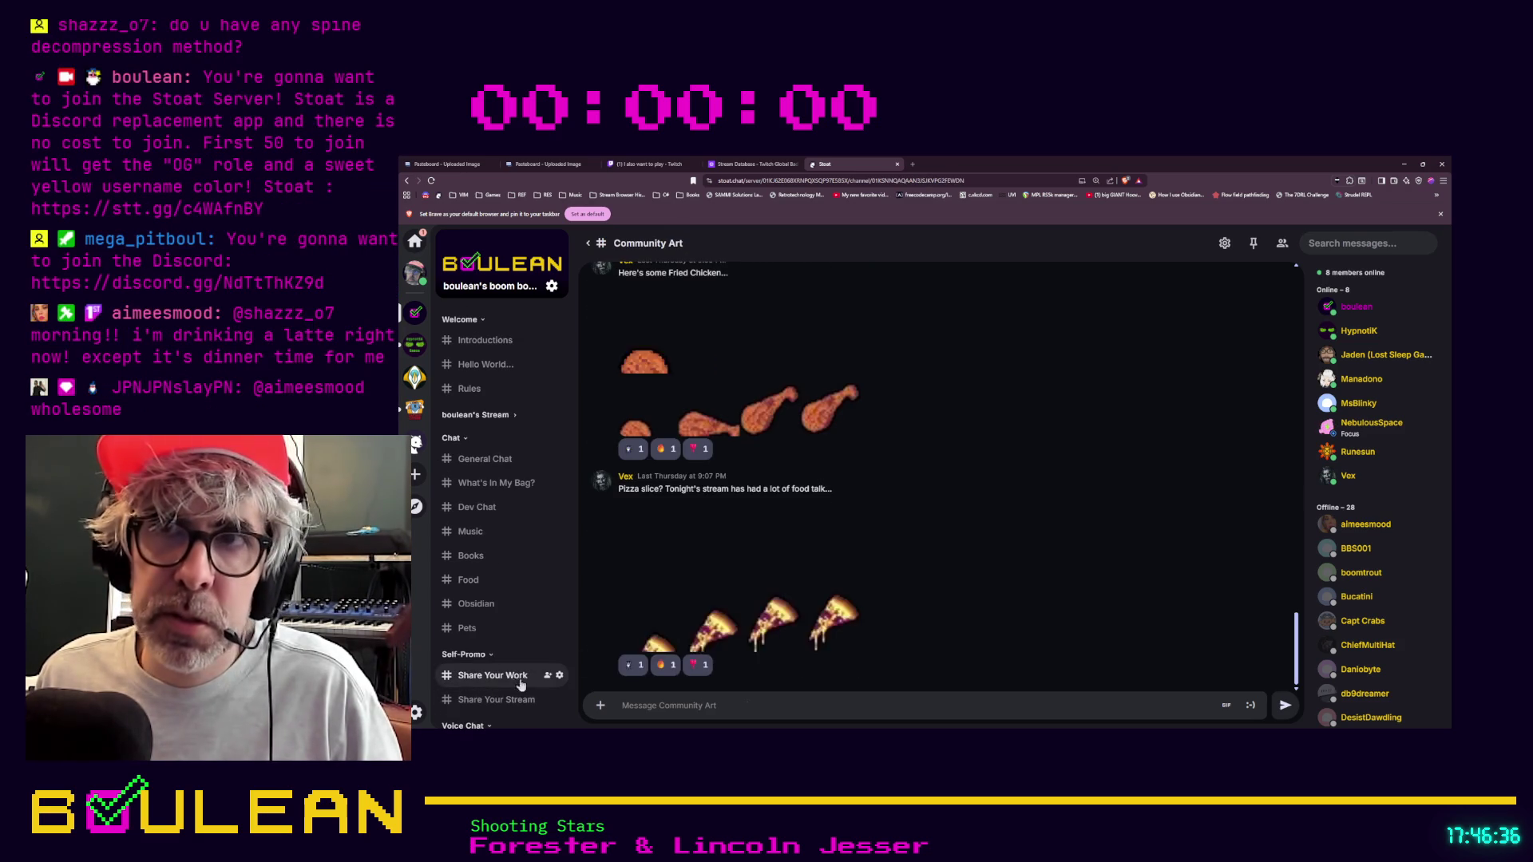
scroll(773, 608, up, 15)
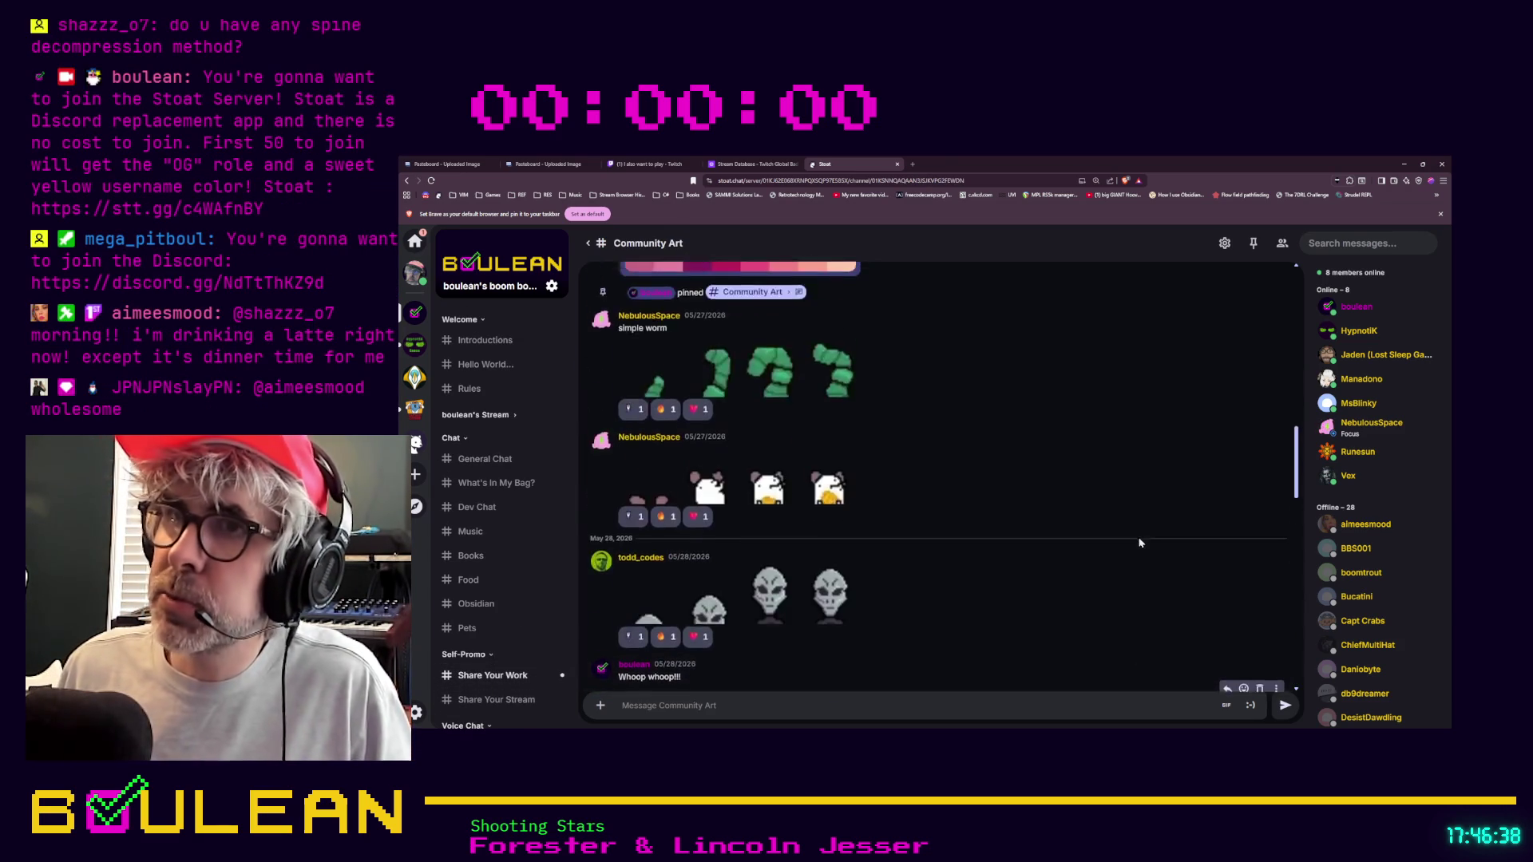
scroll(1232, 576, up, 10)
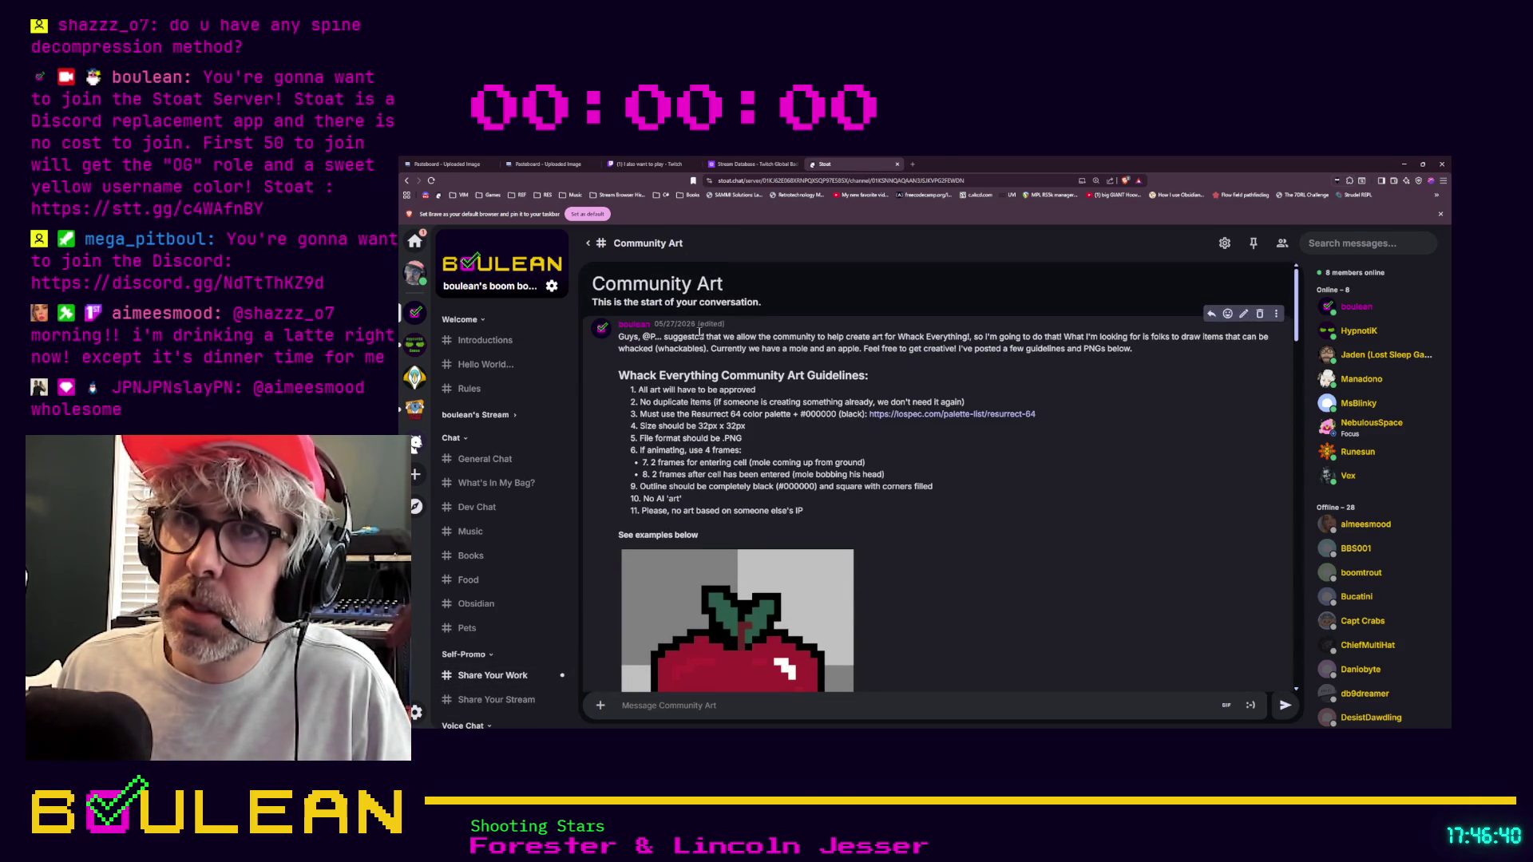
scroll(836, 439, down, 3)
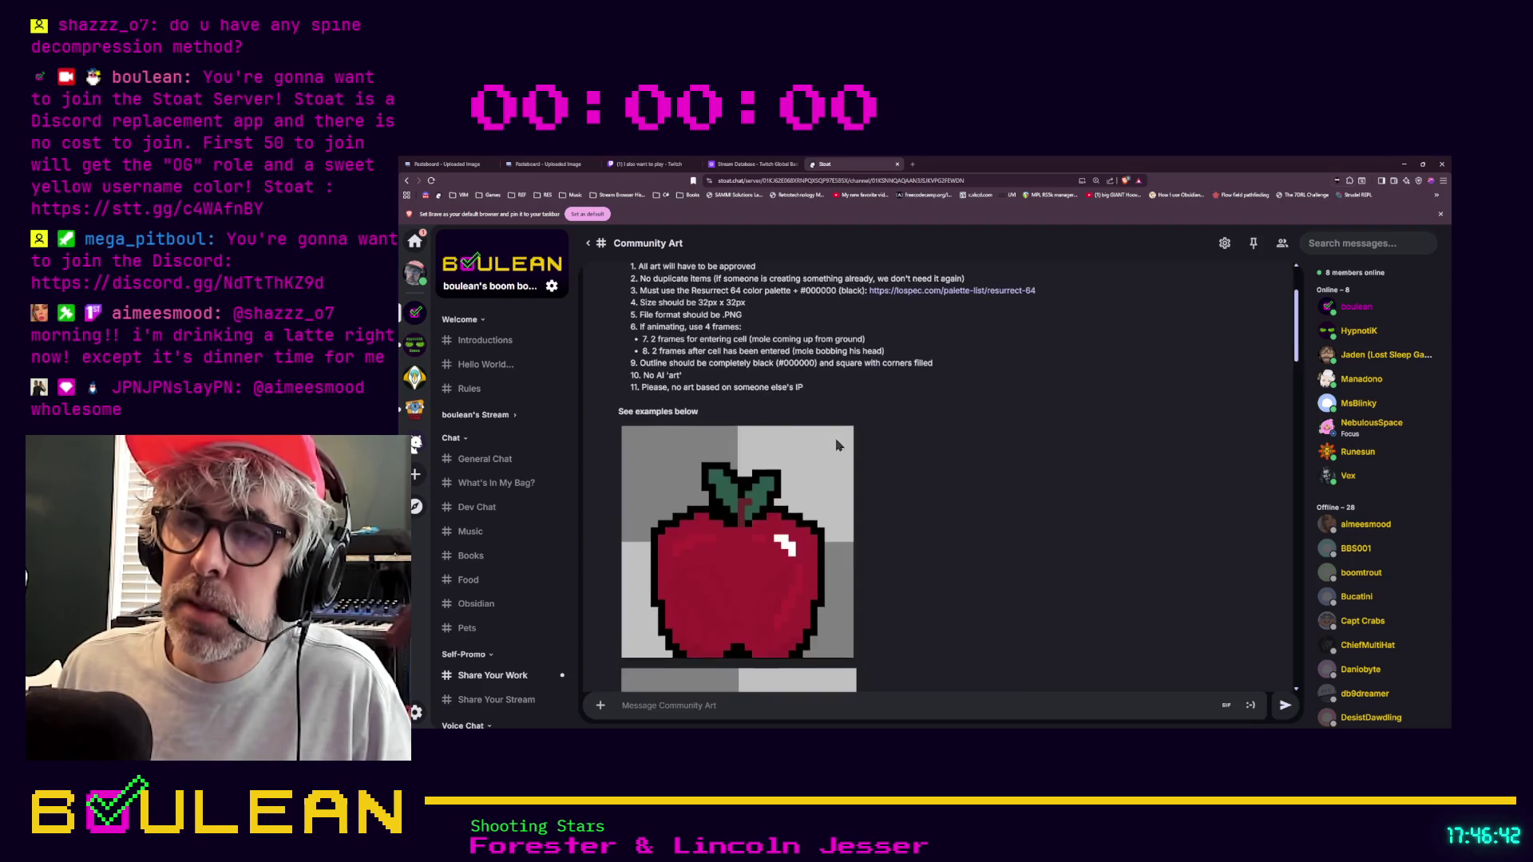
scroll(798, 404, down, 10)
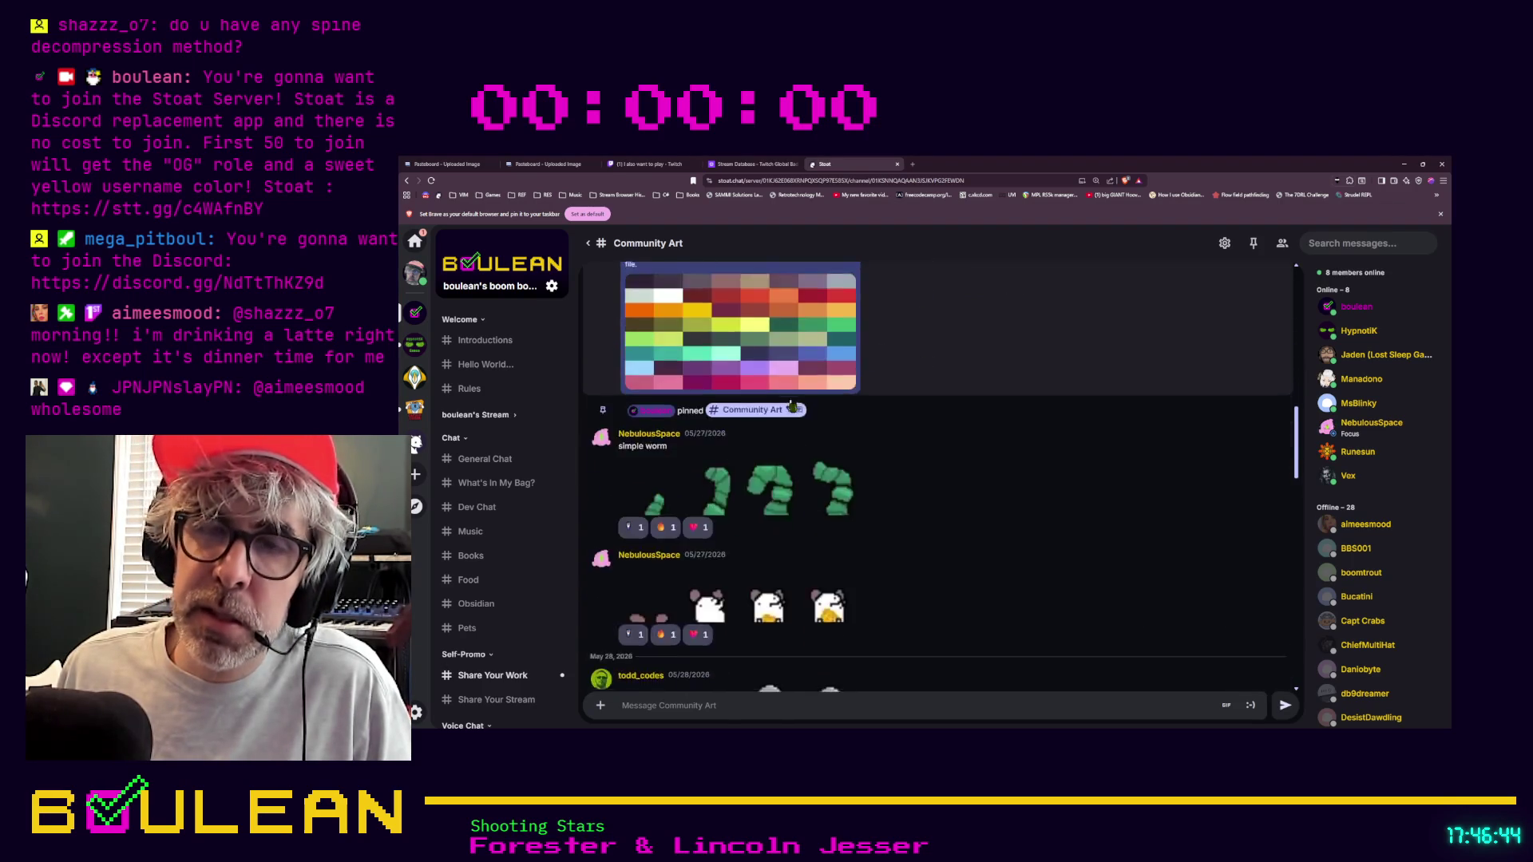
scroll(781, 409, down, 5)
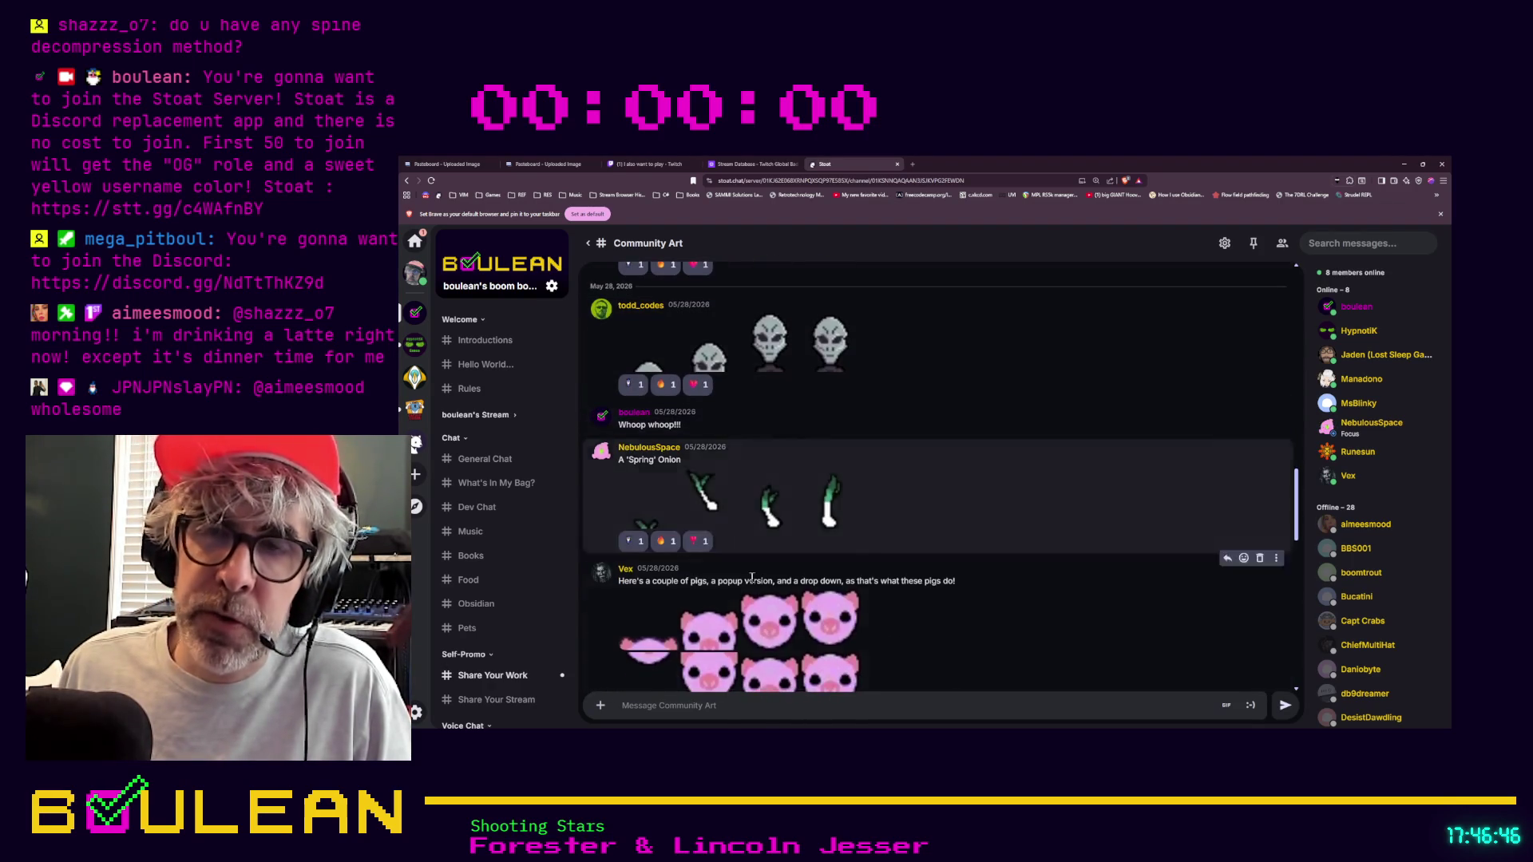
scroll(764, 485, down, 5)
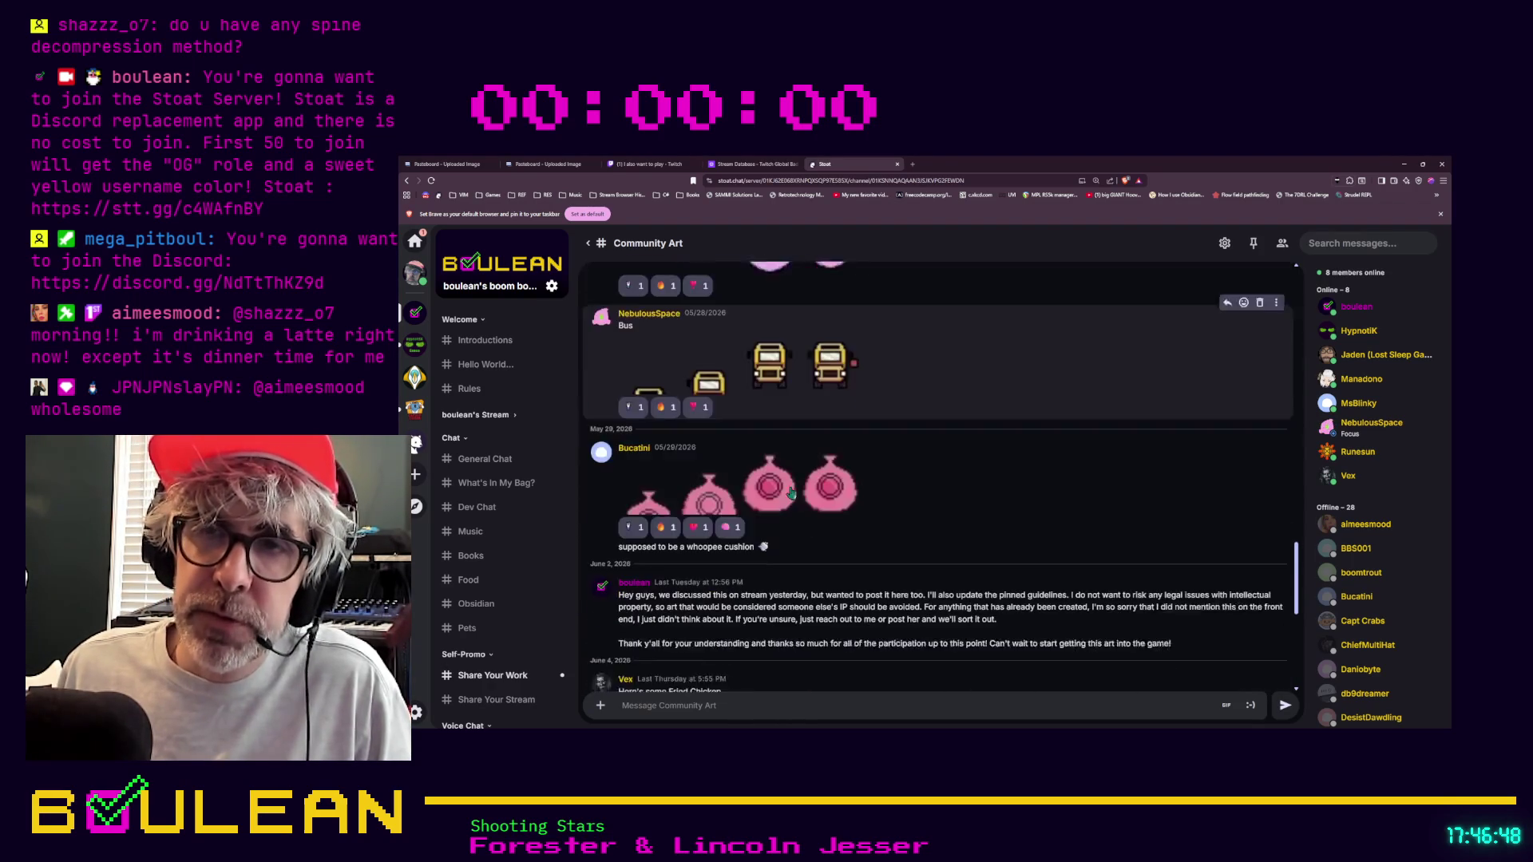
scroll(768, 524, down, 1)
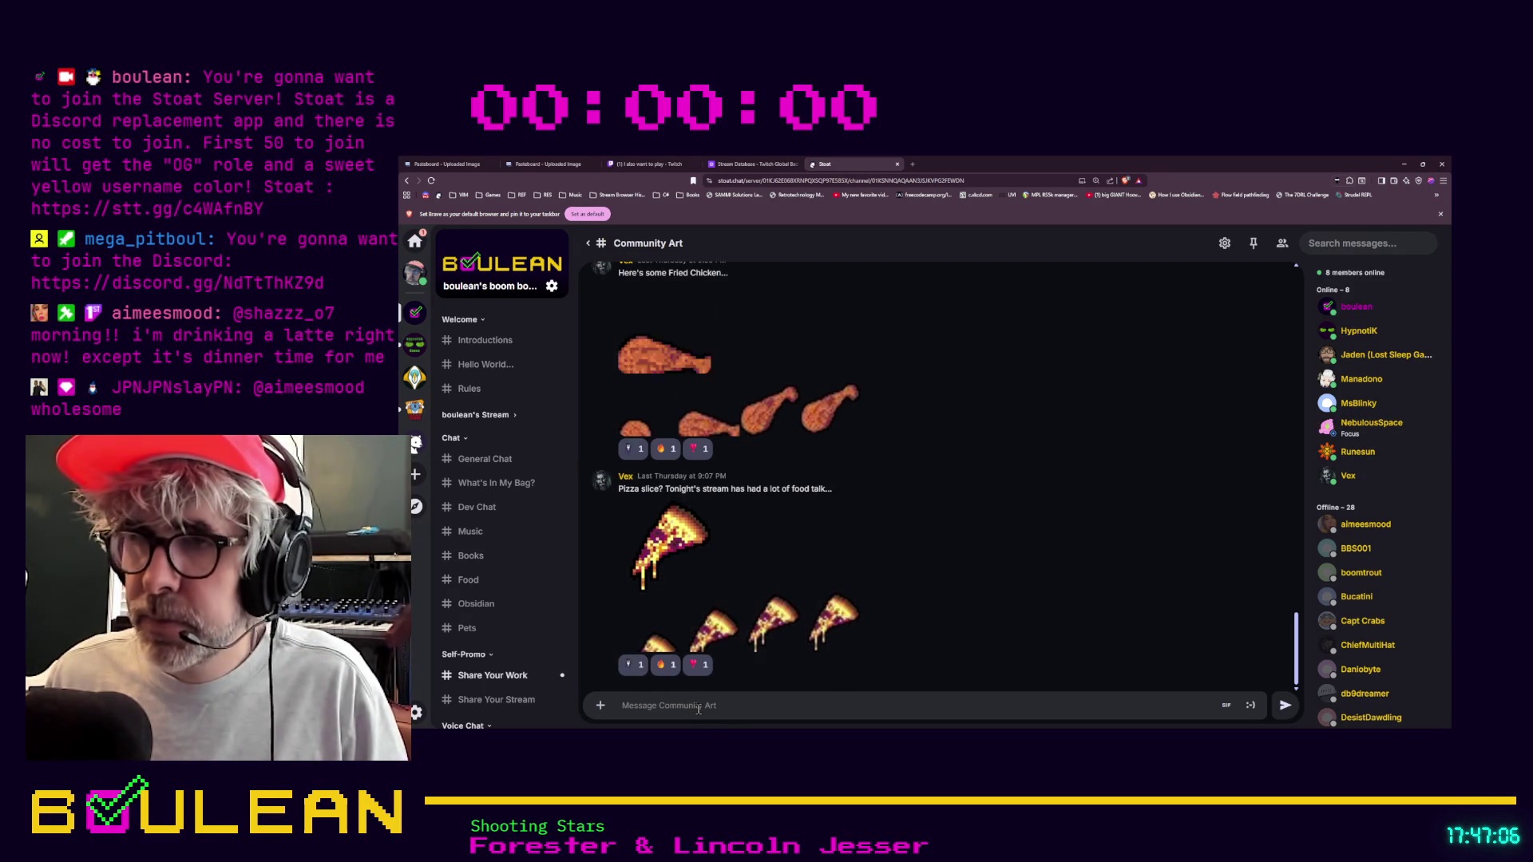
scroll(694, 441, up, 1)
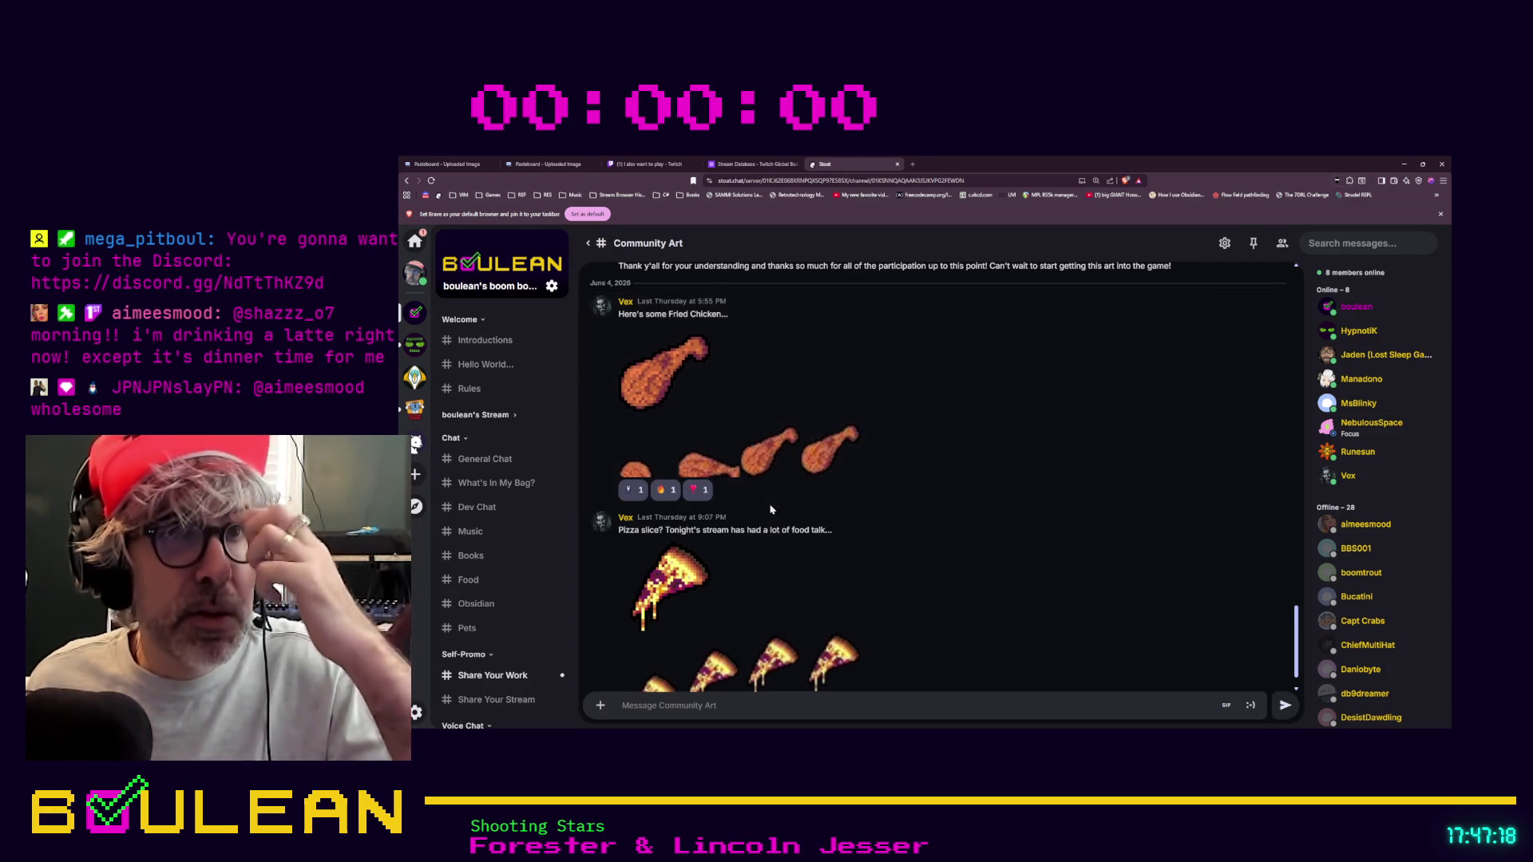
scroll(770, 509, down, 1)
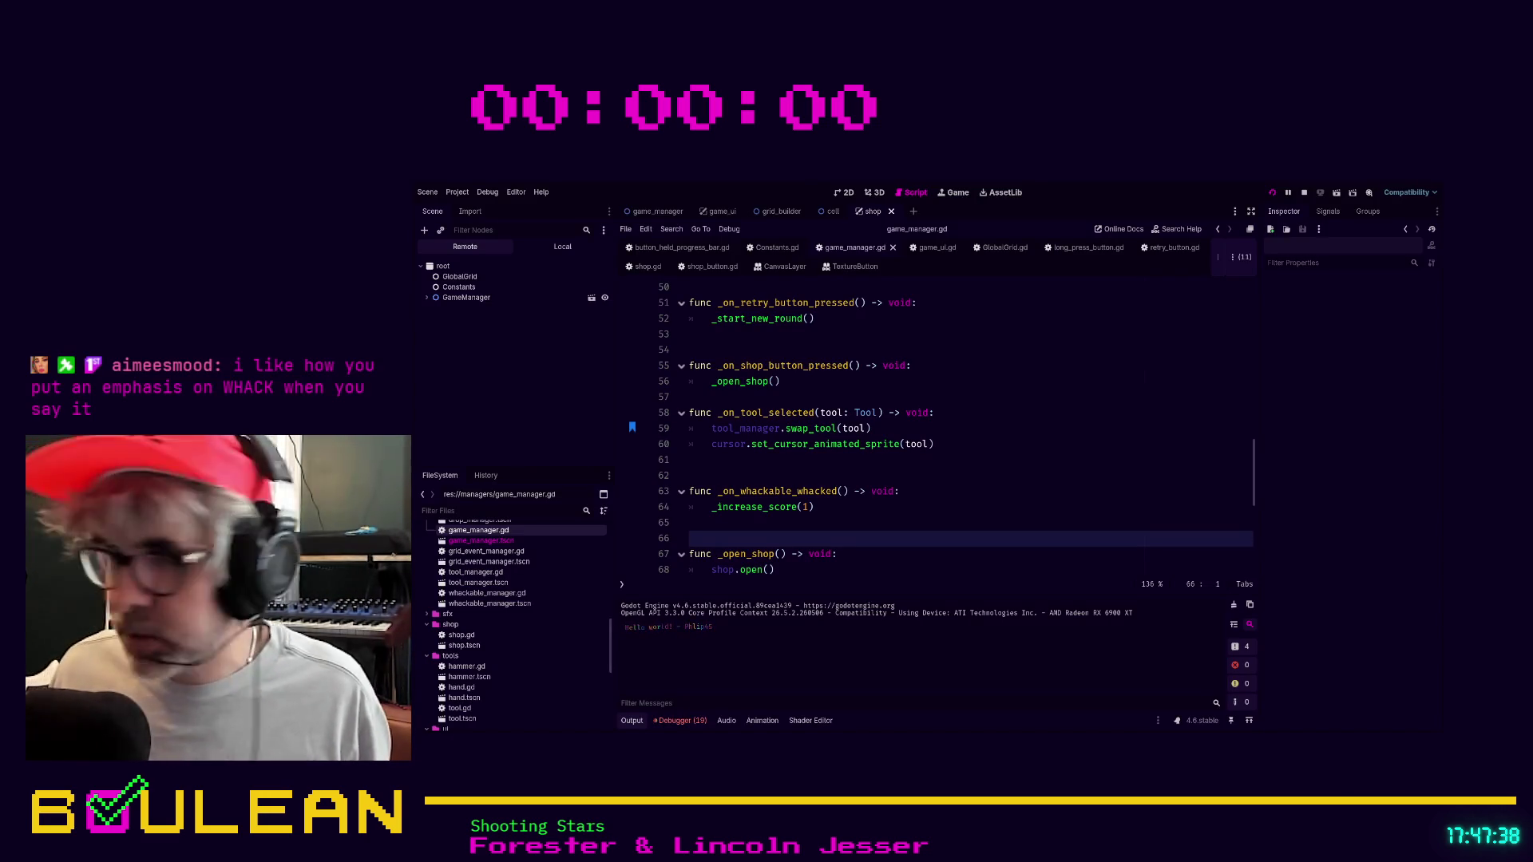
Test-run the game to the 'Your lawn is ruined!' screen, stop it, and switch to game_manager.
key(F5)
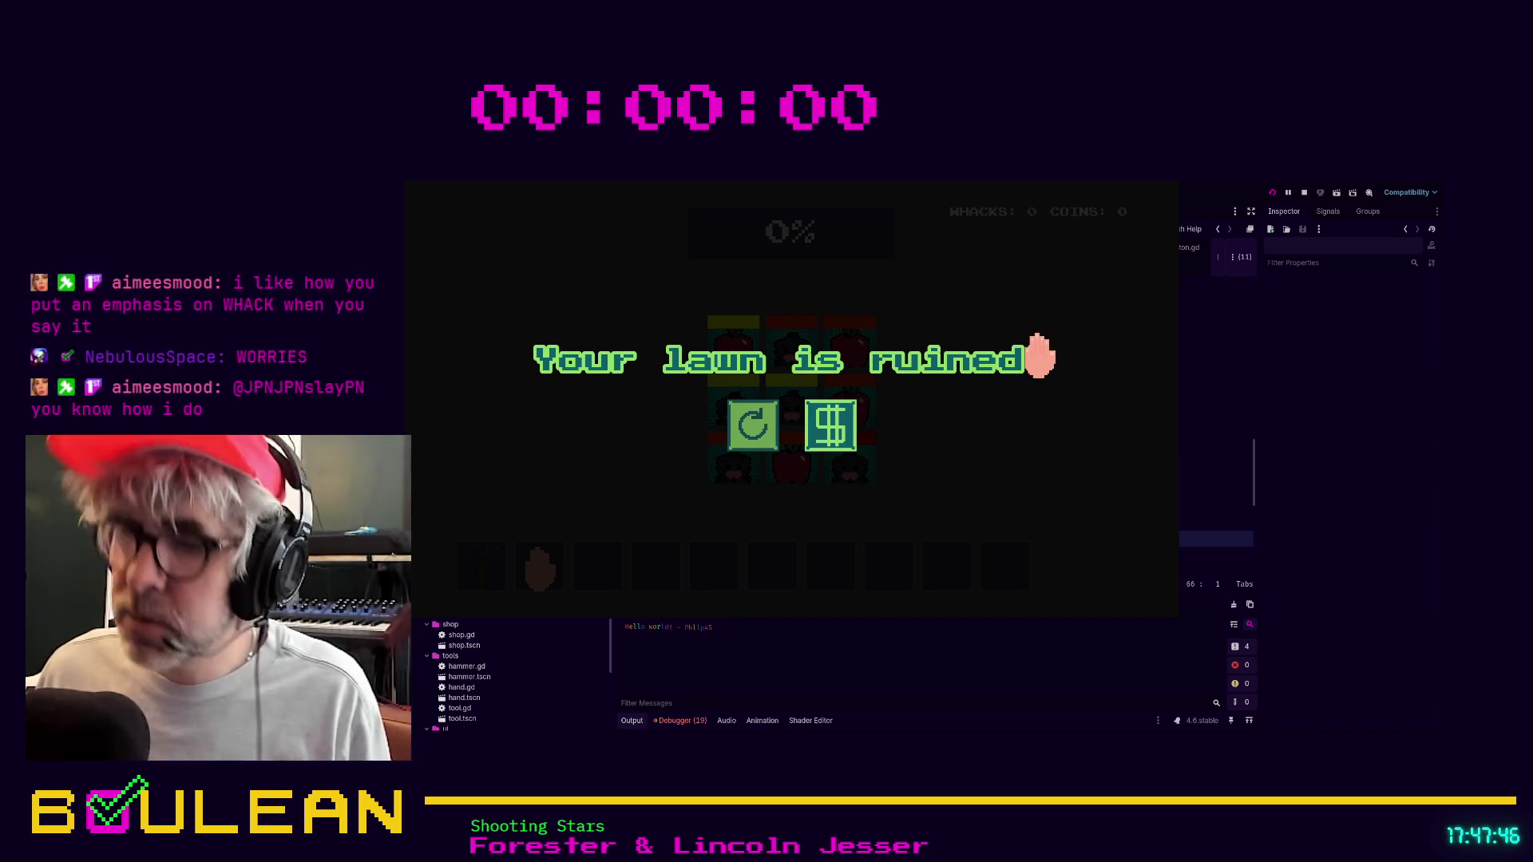
key(F8)
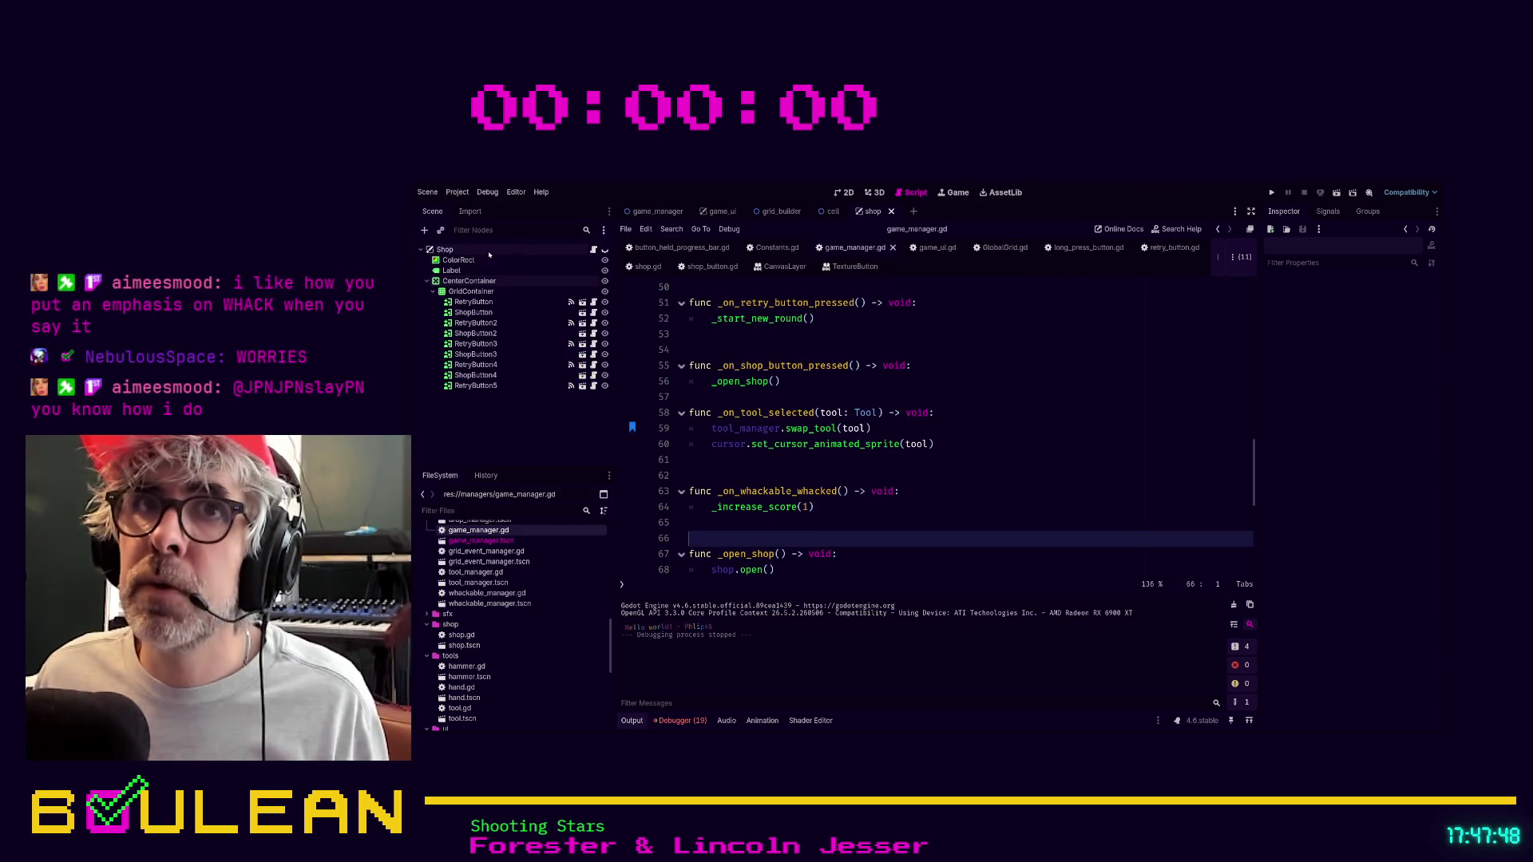
click(668, 211)
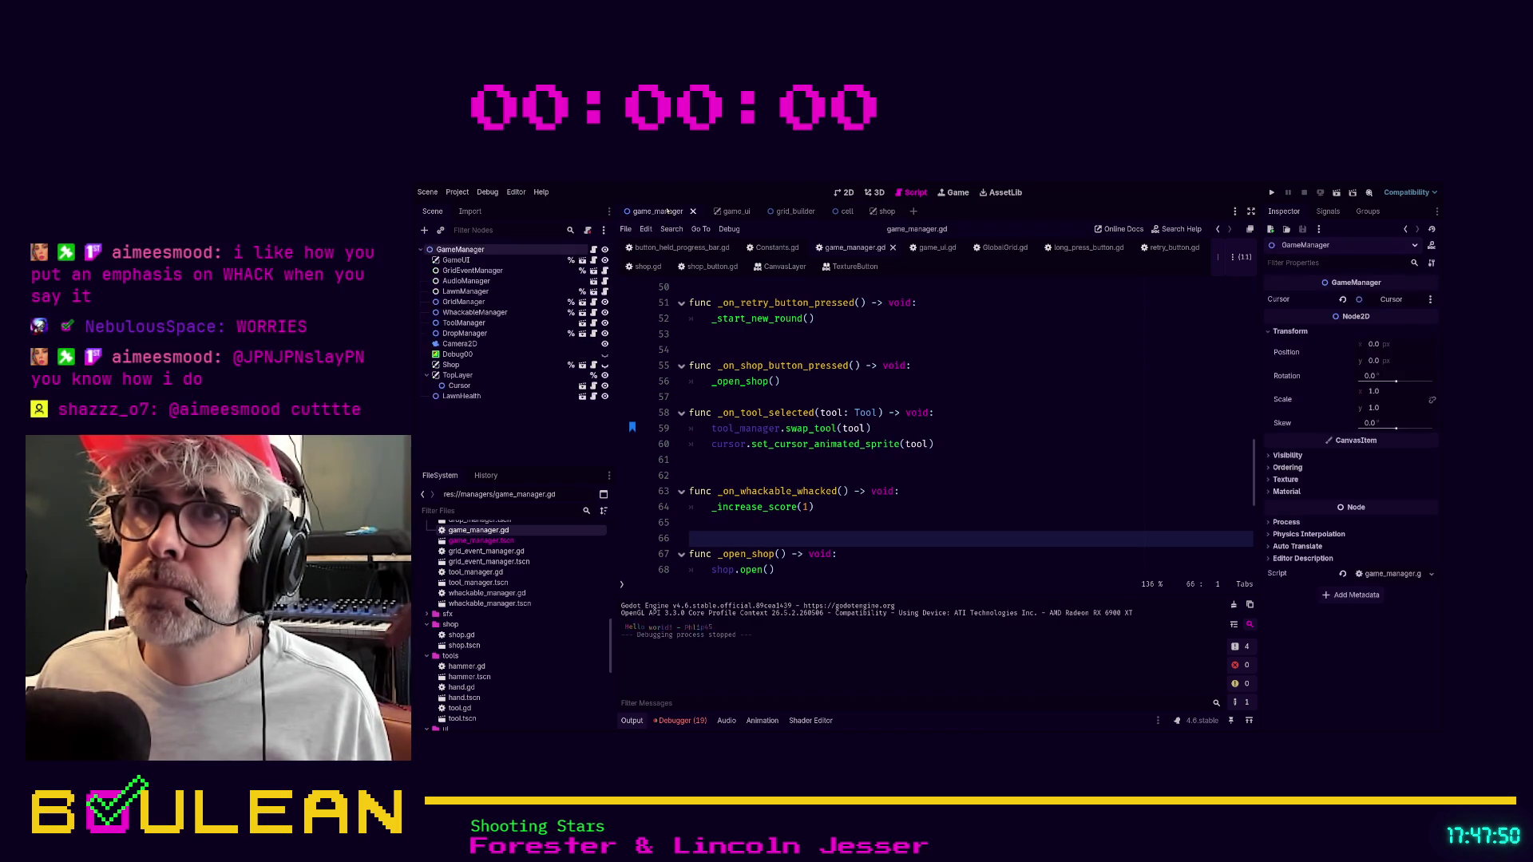
Set LawnManager's Starting Lawn Health to 1500, save, and launch a fresh test run.
drag(1381, 298, 1405, 298)
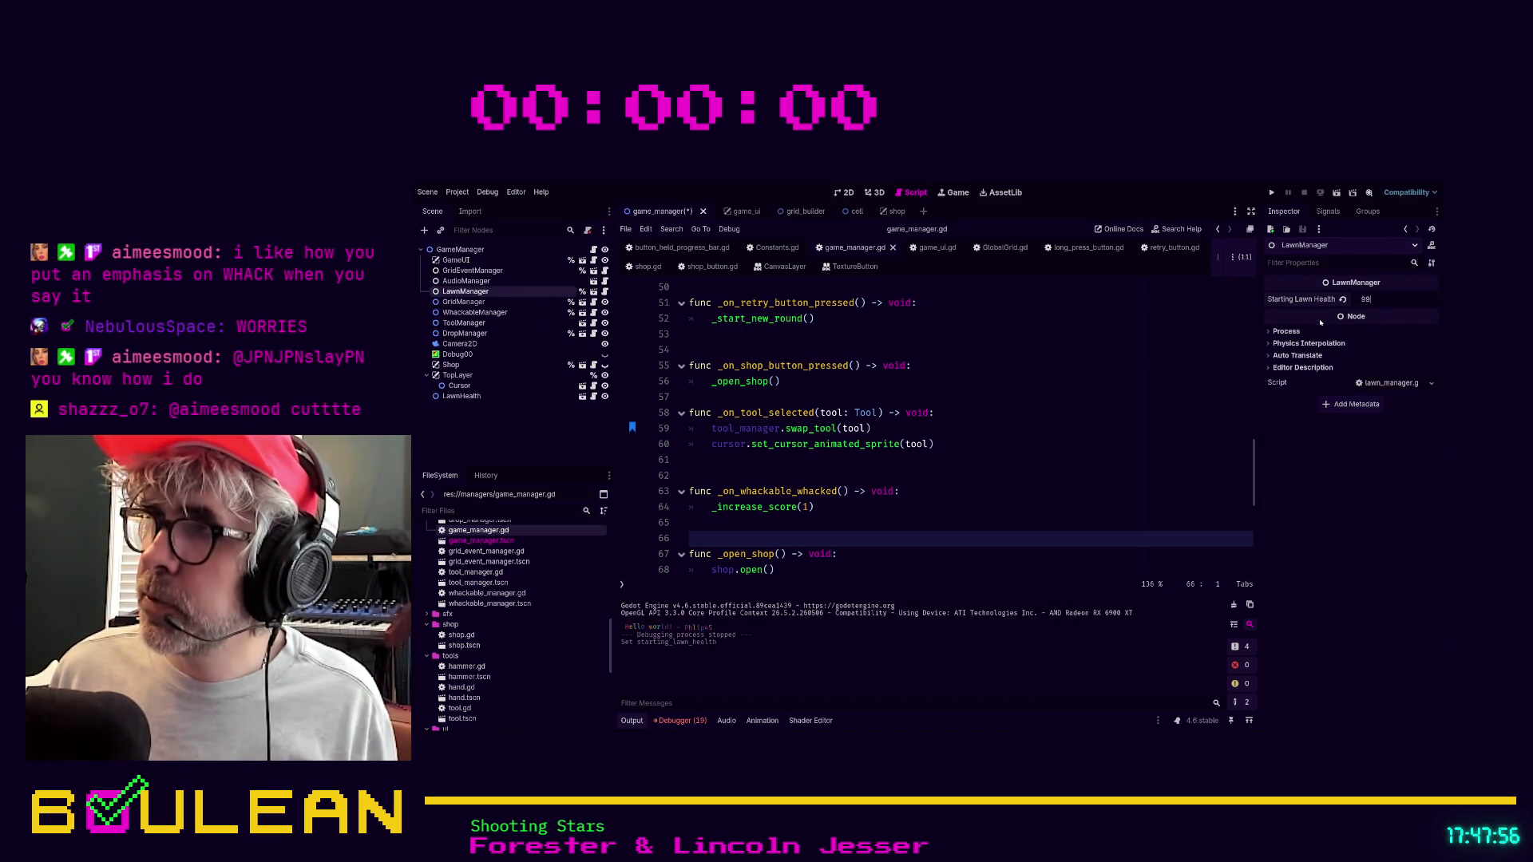
key(ctrl+s)
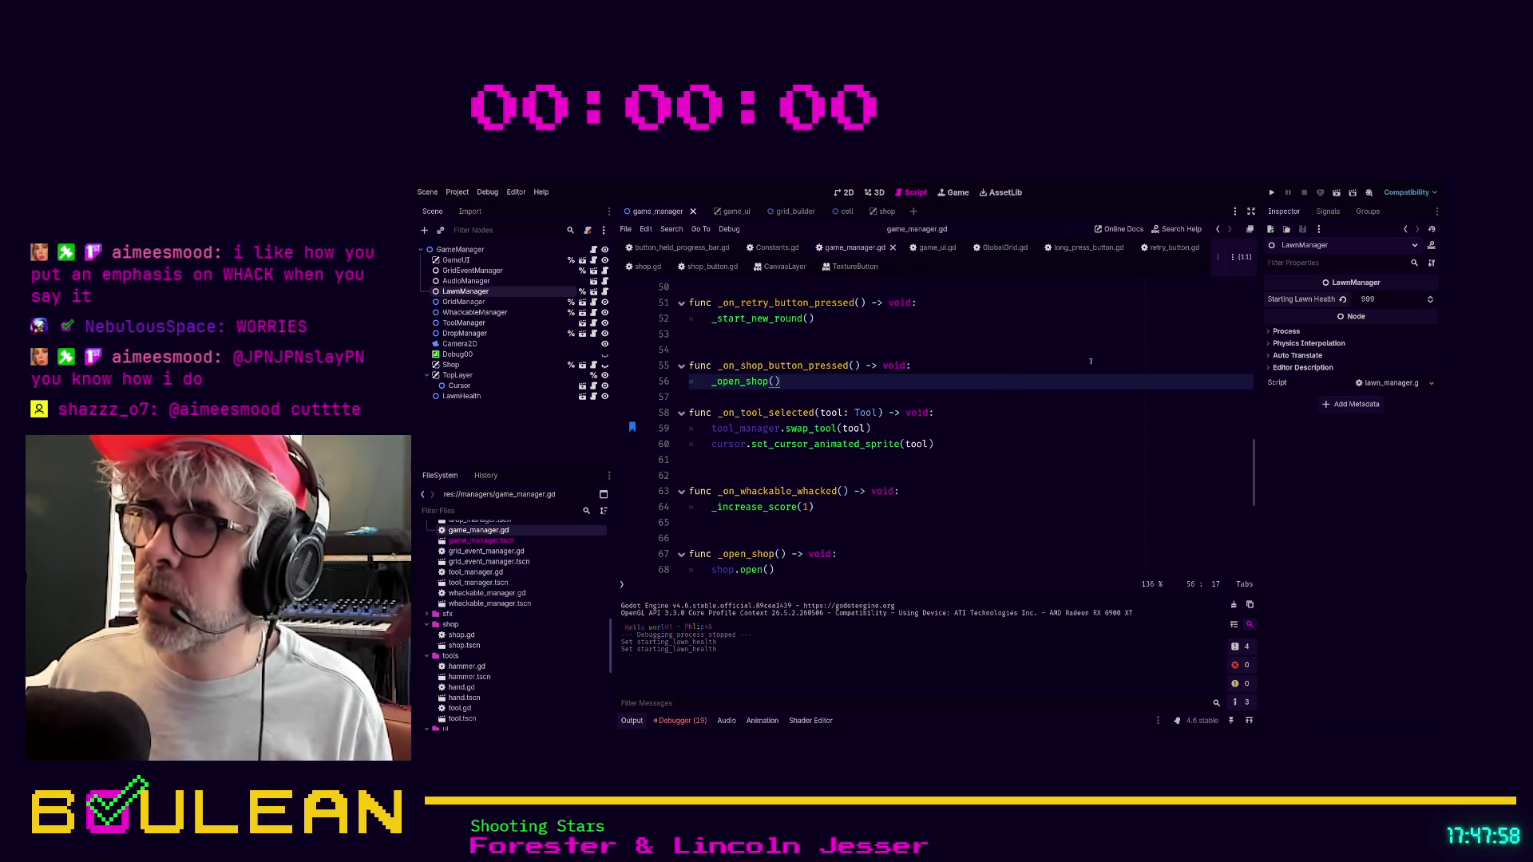
text(1500)
key(Return)
key(F5)
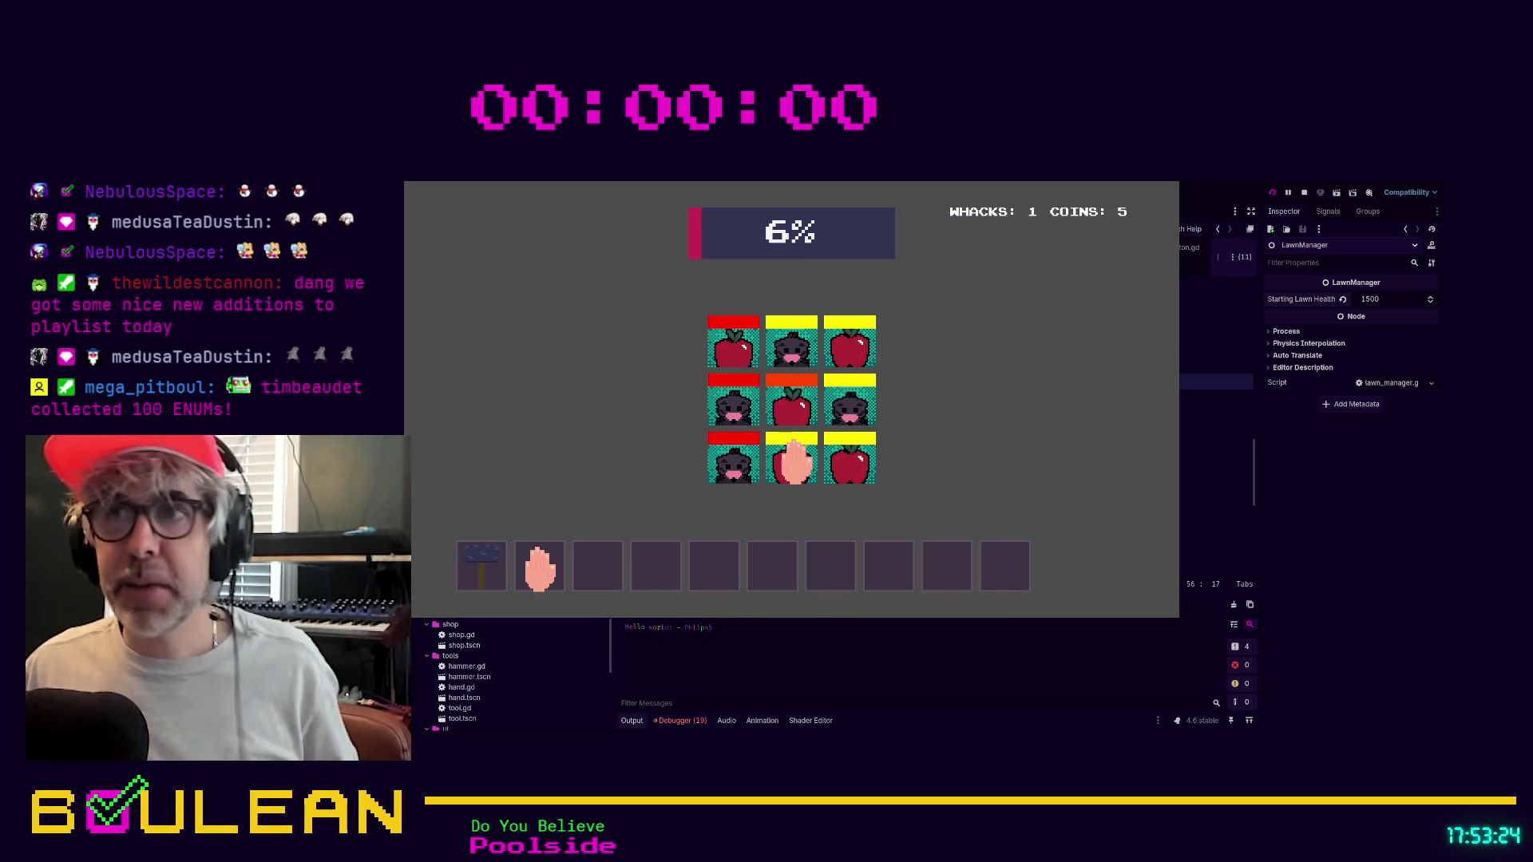
Whack moles in the bottom-middle cell, then restart the round from the game-over screen.
click(783, 423)
click(781, 473)
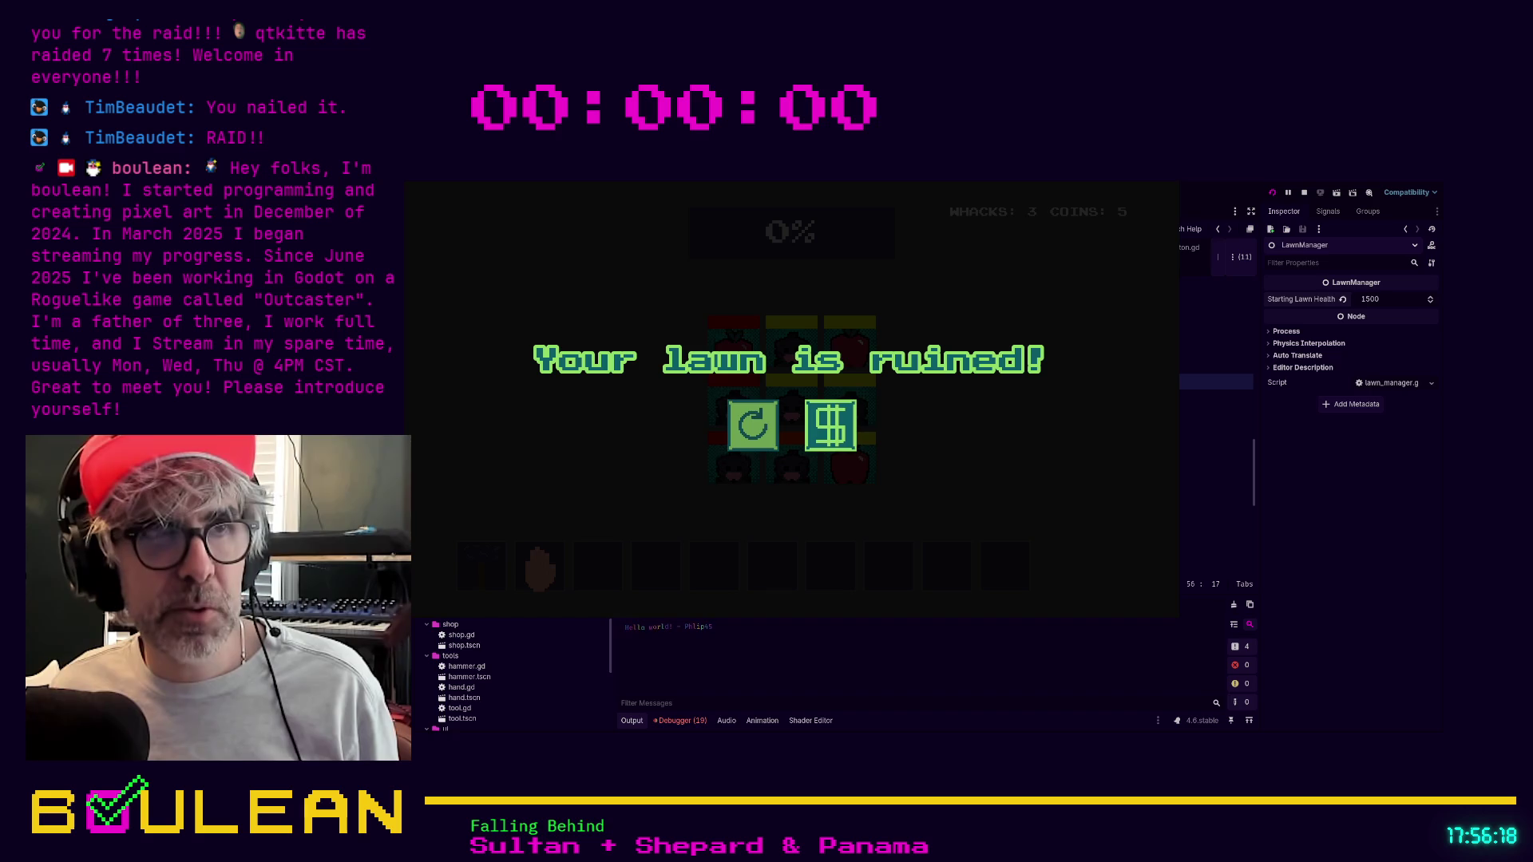
click(750, 428)
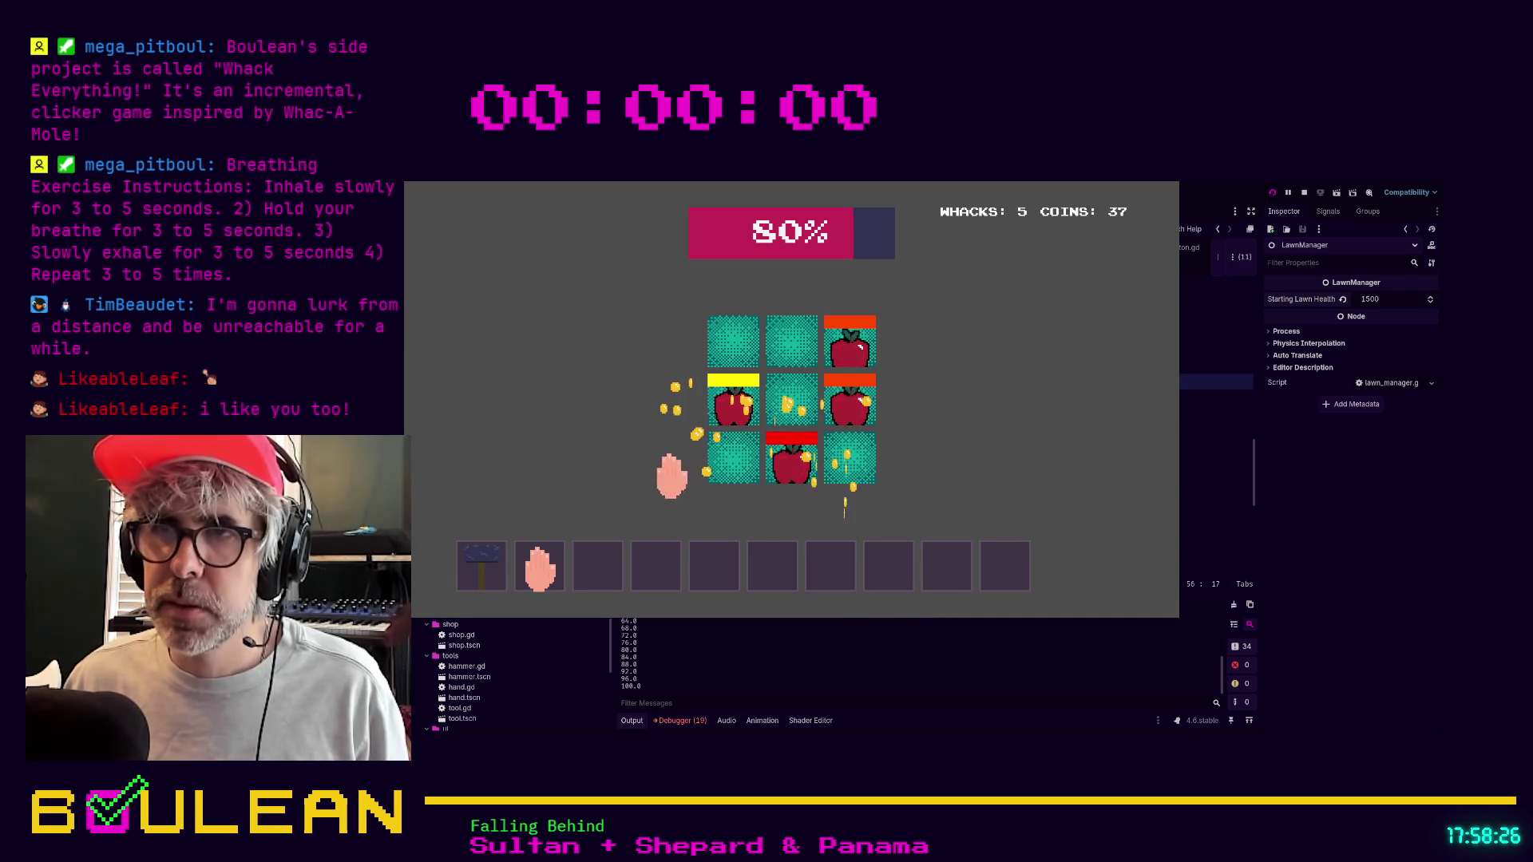
Whack apples in the bottom-middle, middle-left and middle-right cells, then stop the game.
click(808, 471)
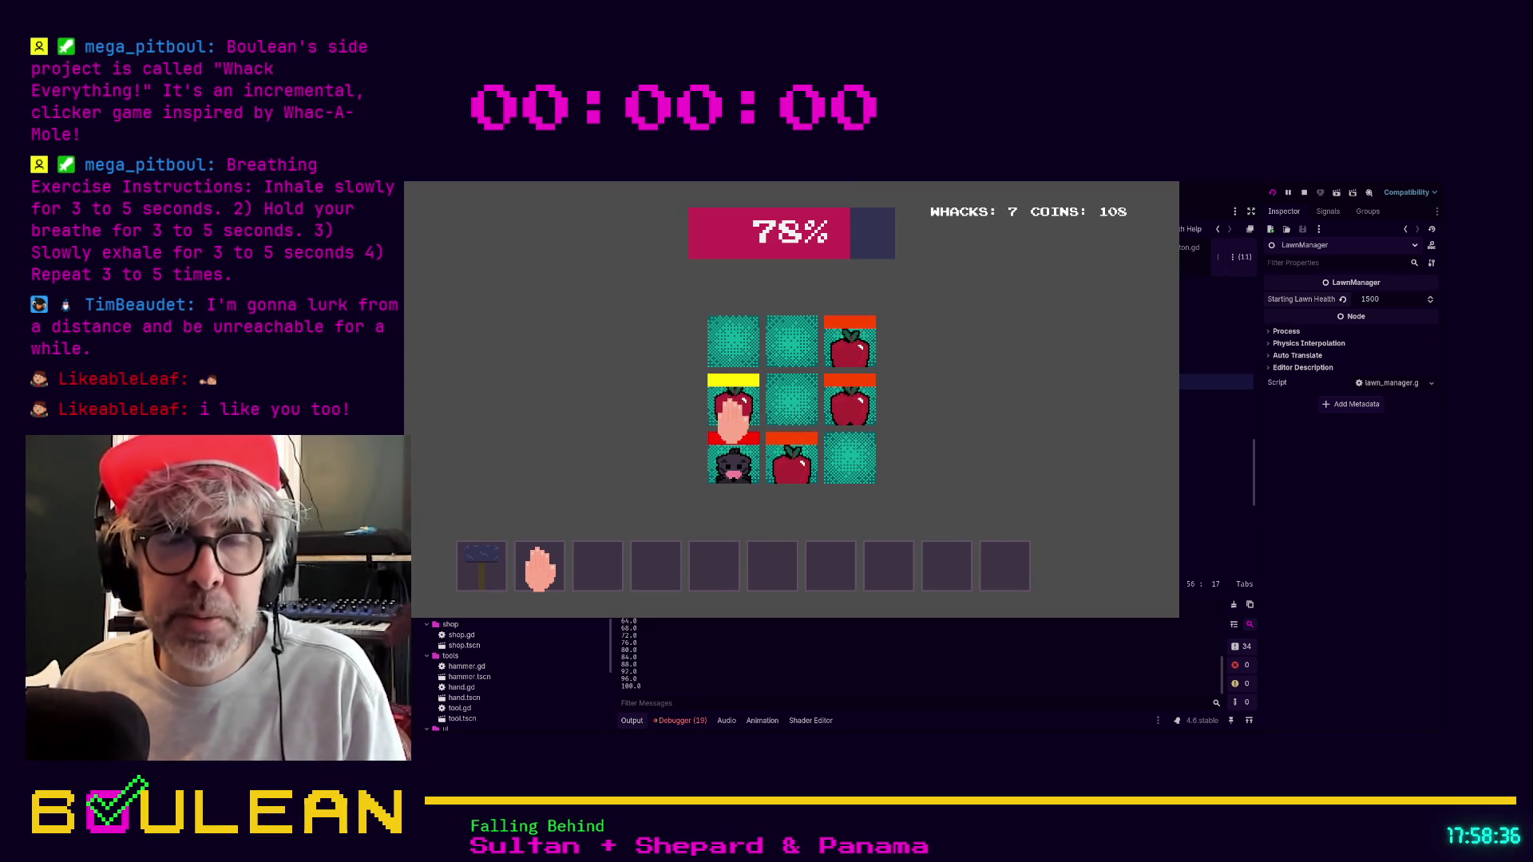
click(732, 411)
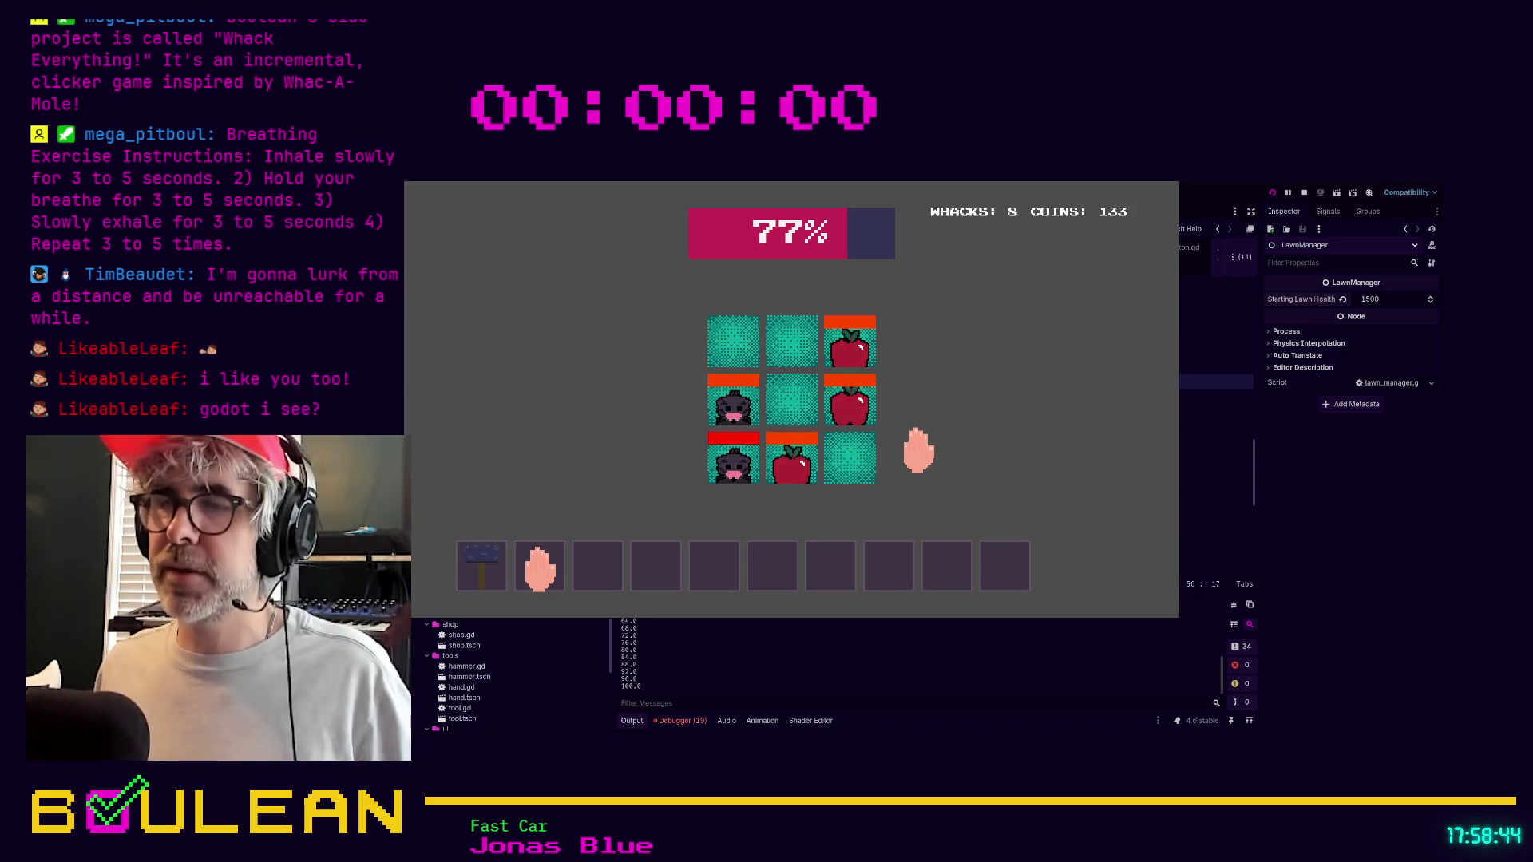
click(856, 411)
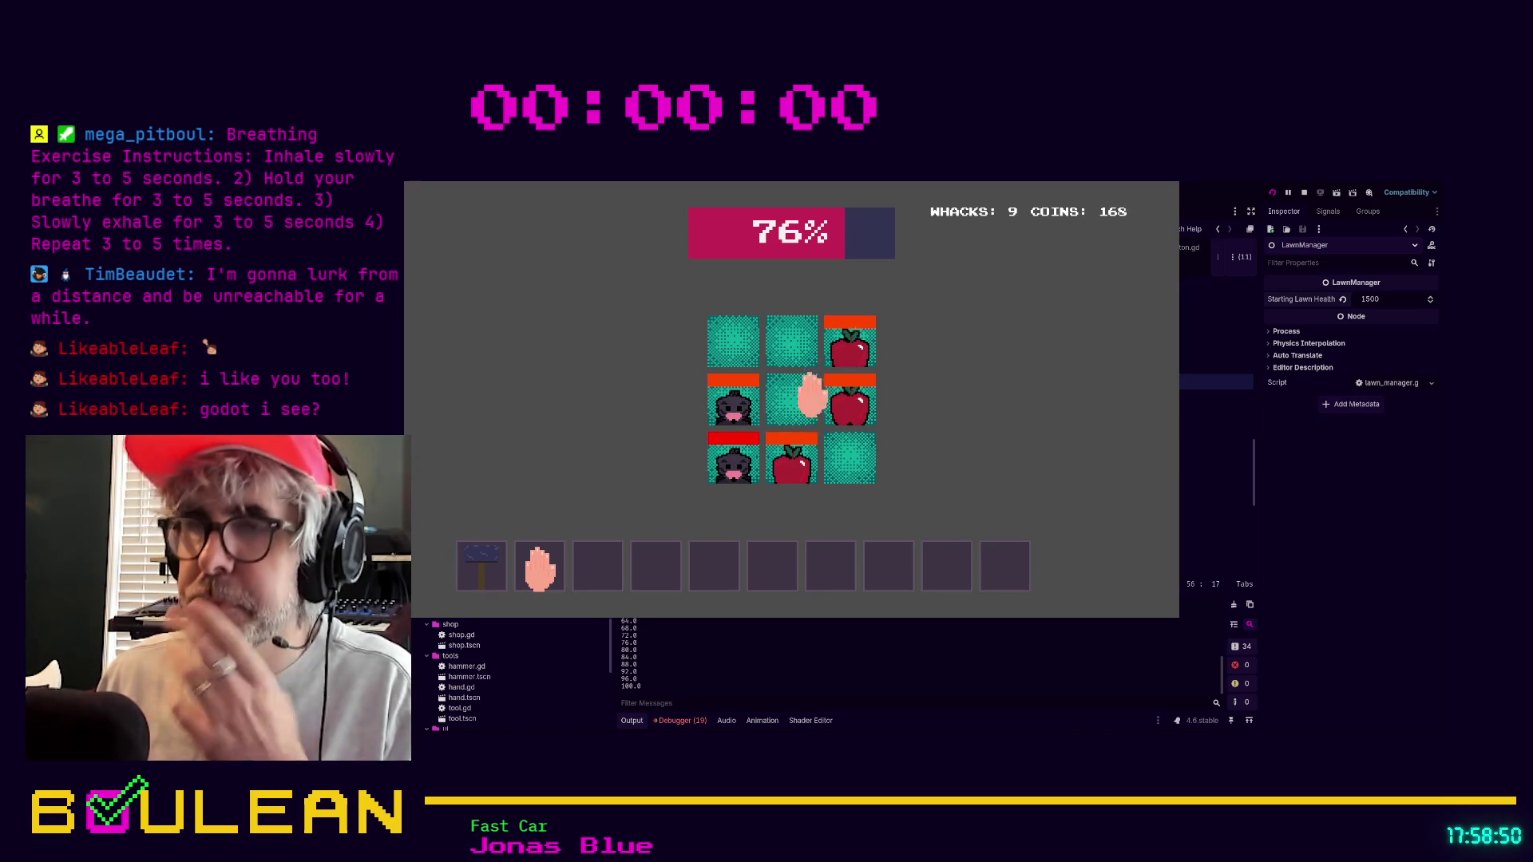
key(F8)
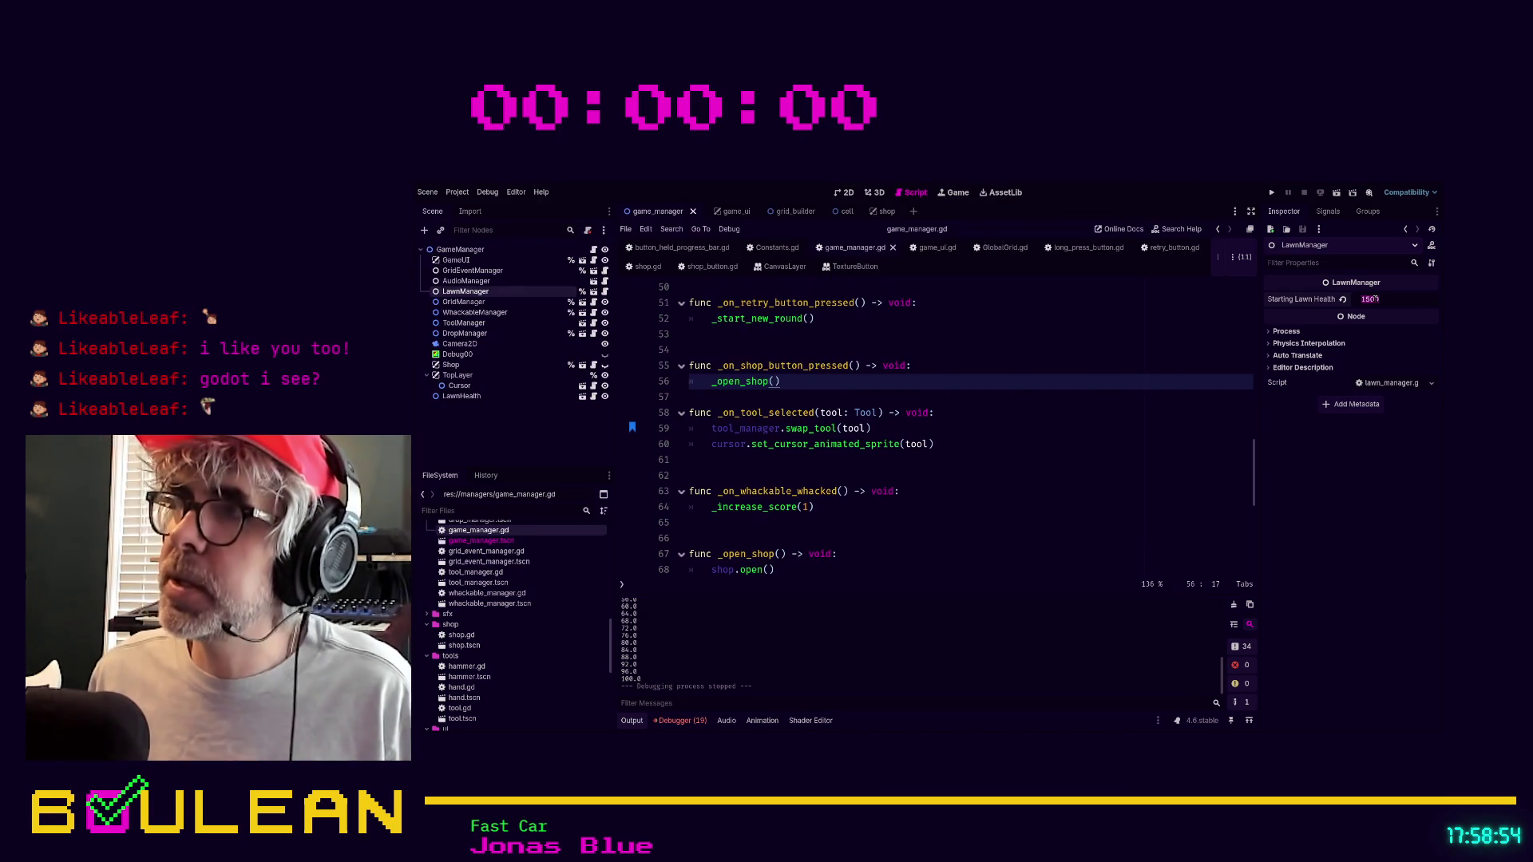
Lower Starting Lawn Health to 32, test-run until the lawn hits 0%, then stop and return to game_manager.gd.
text(32)
key(Return)
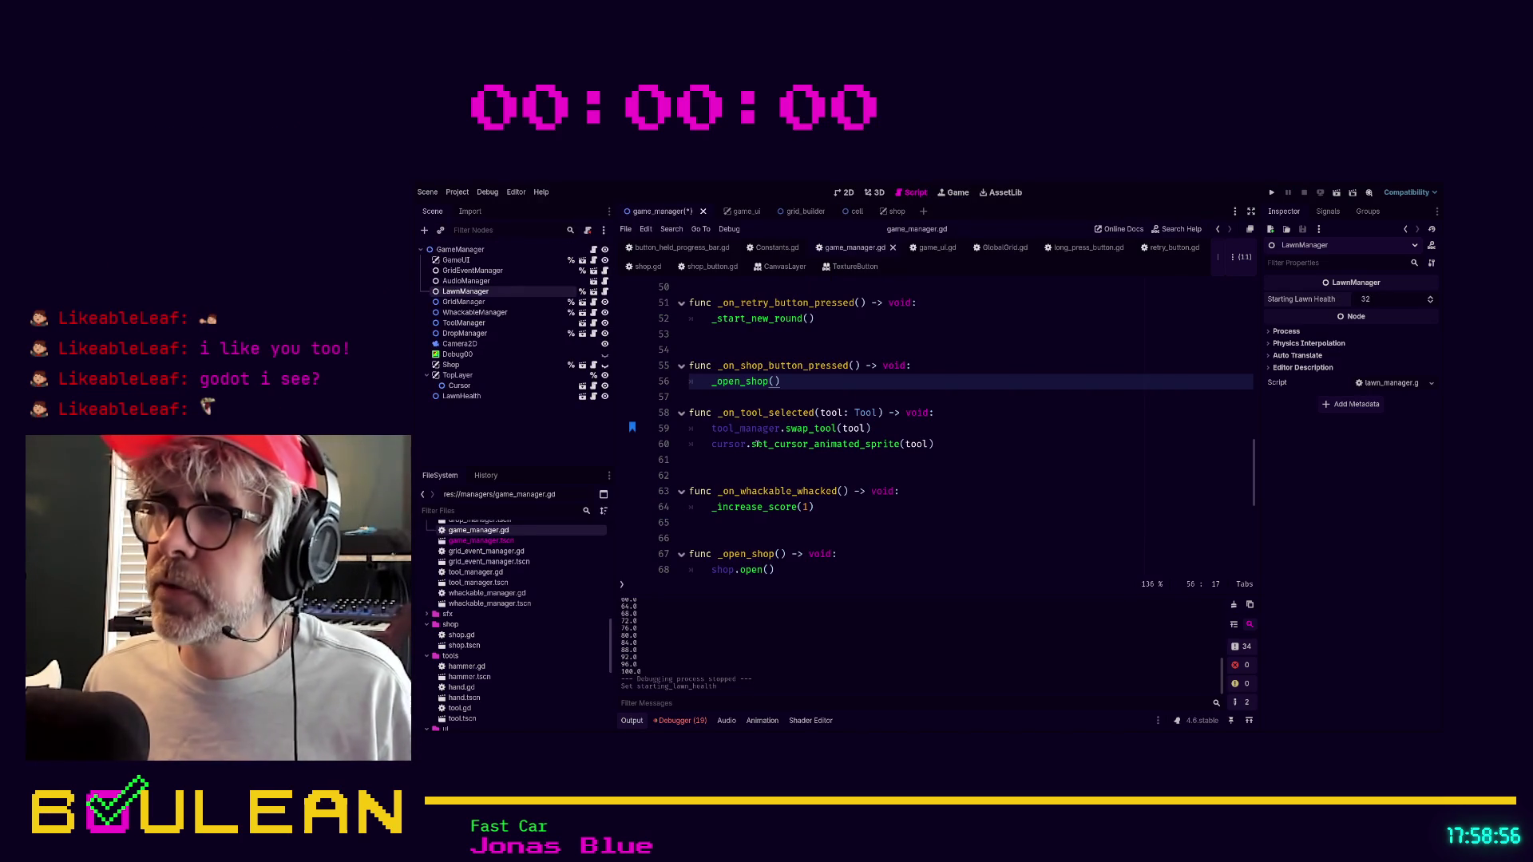
key(Down)
key(F5)
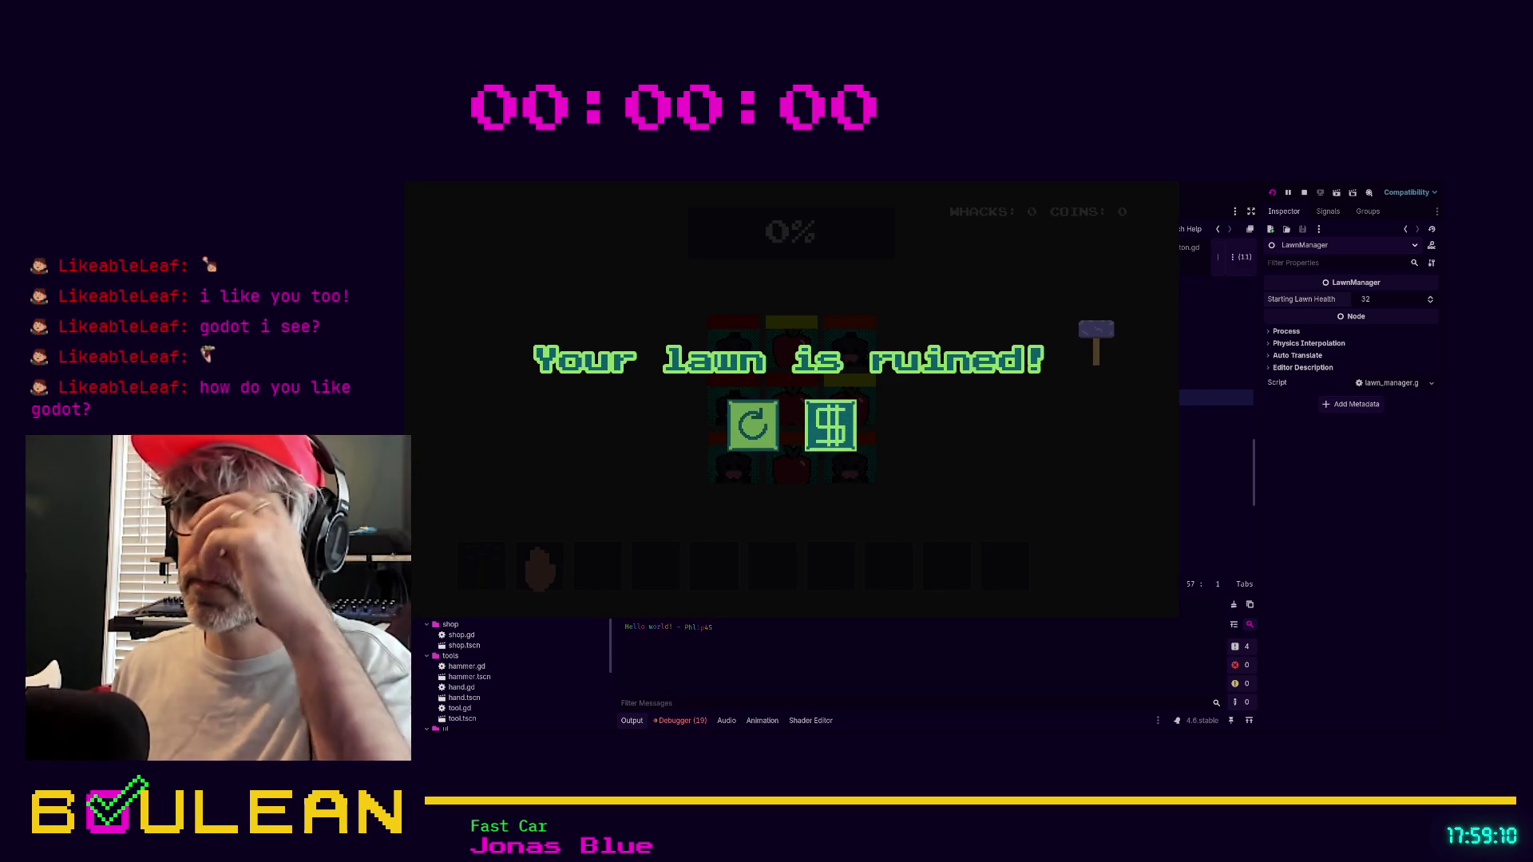
key(F8)
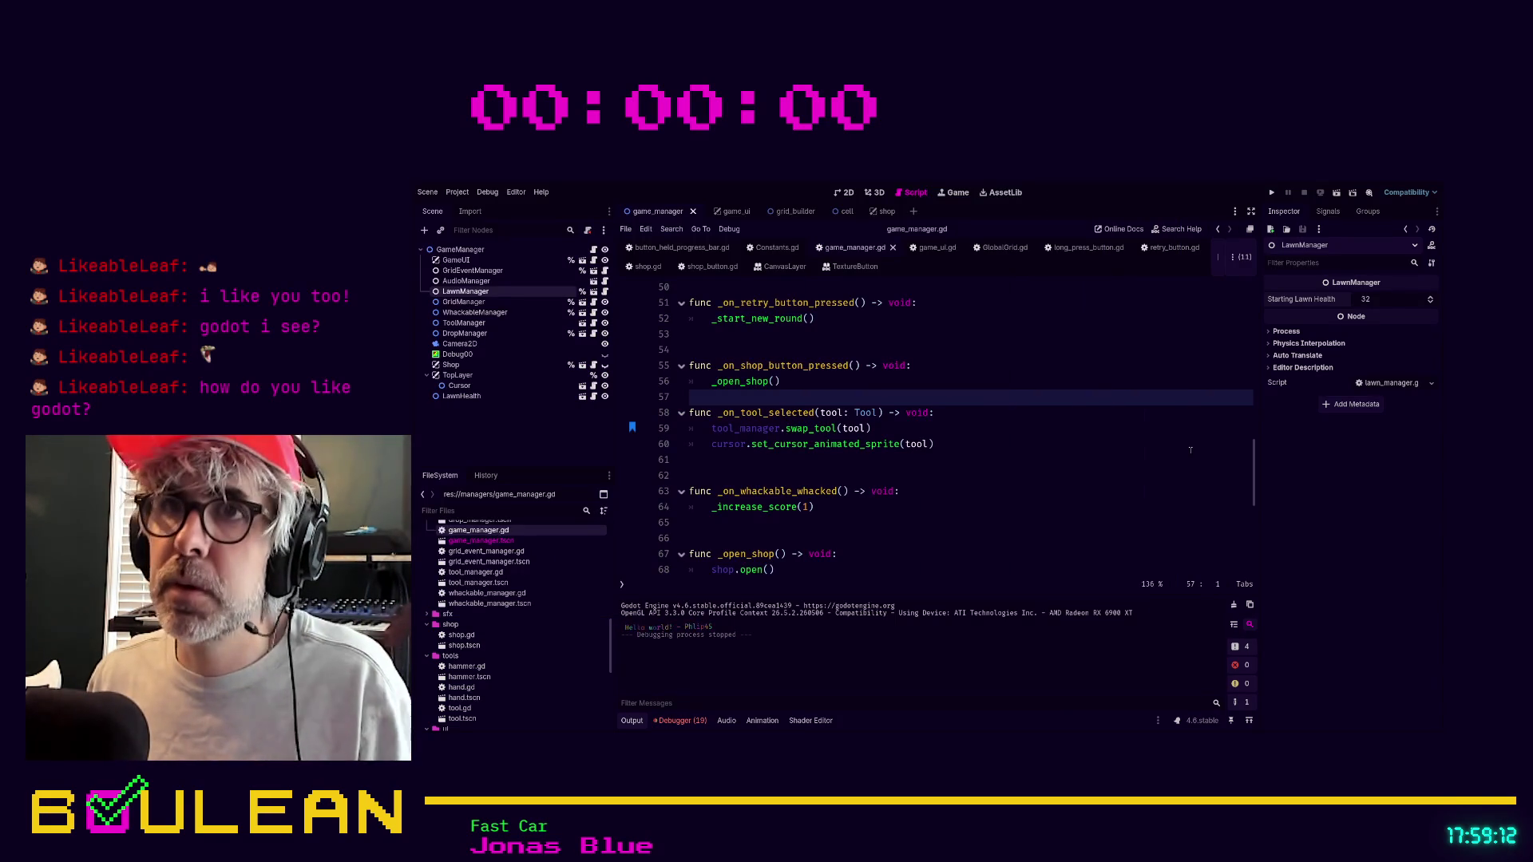
click(981, 475)
Switch to long_press_button.gd and review its code around the line 18 emit call.
click(1174, 247)
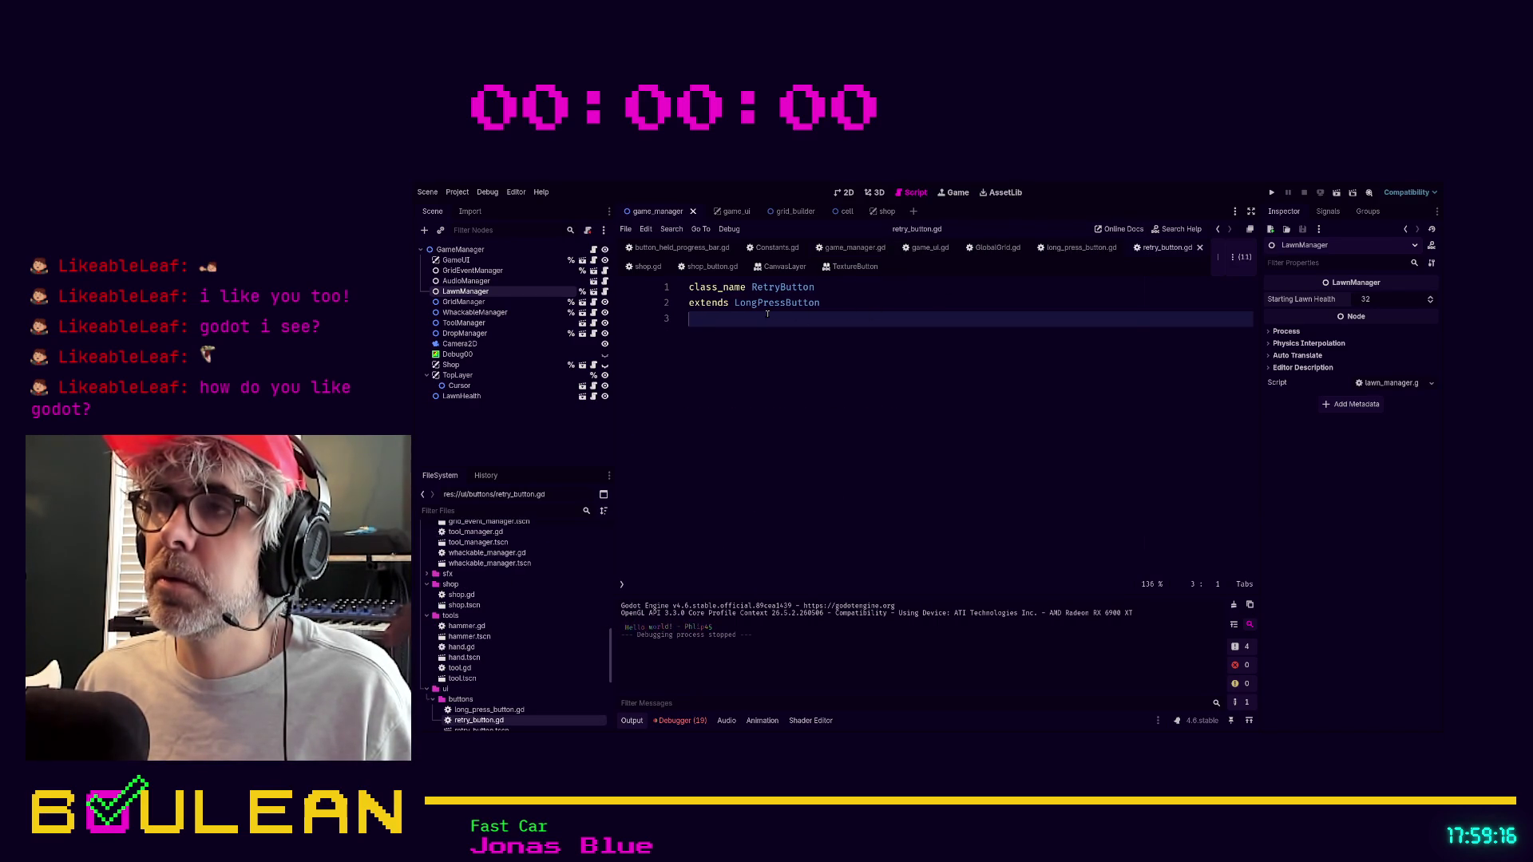
click(1081, 248)
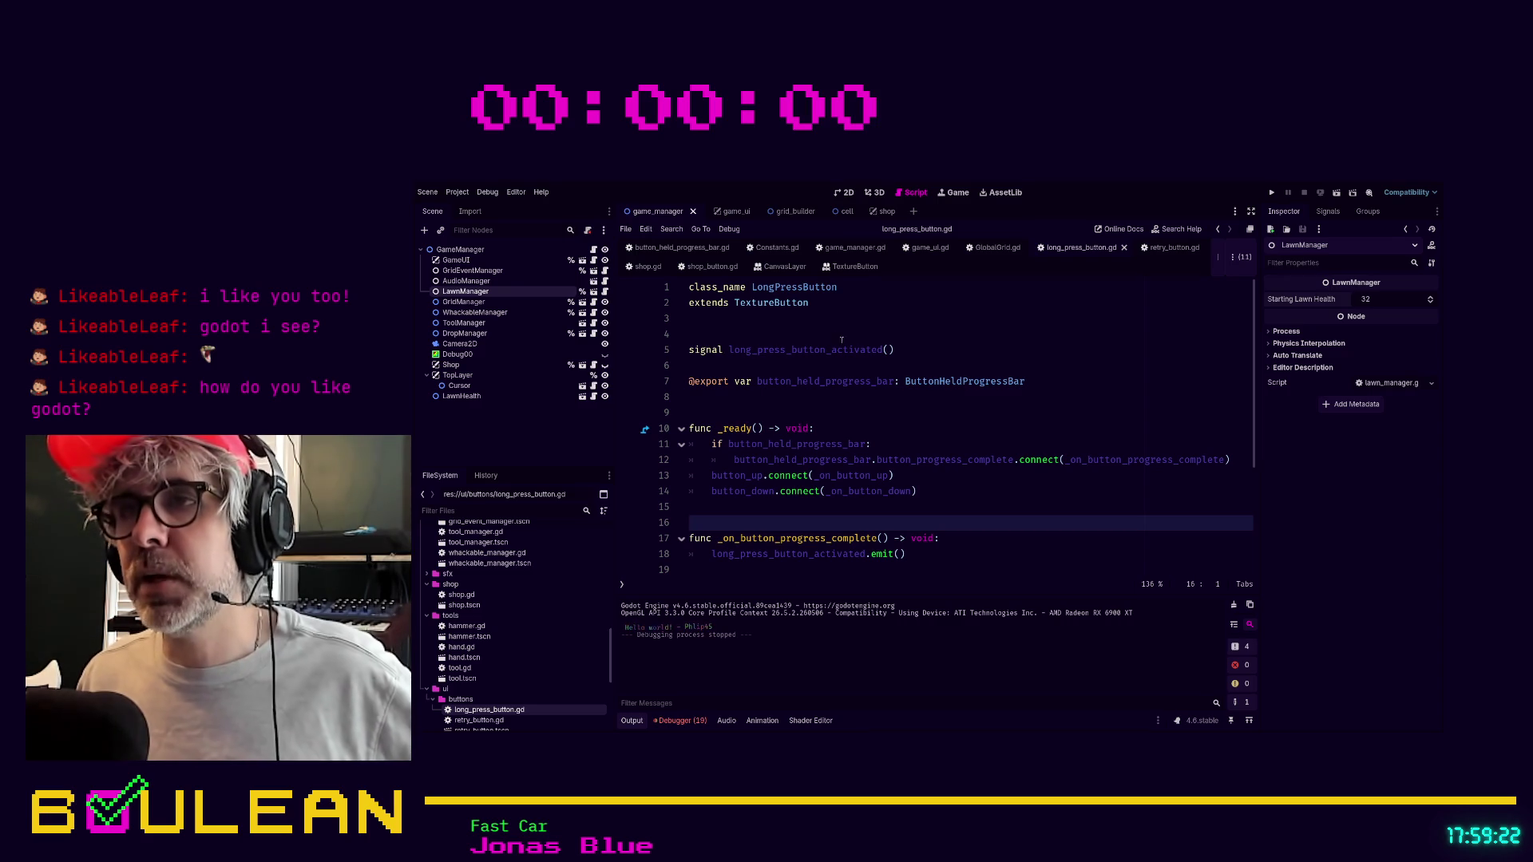
scroll(891, 373, down, 1)
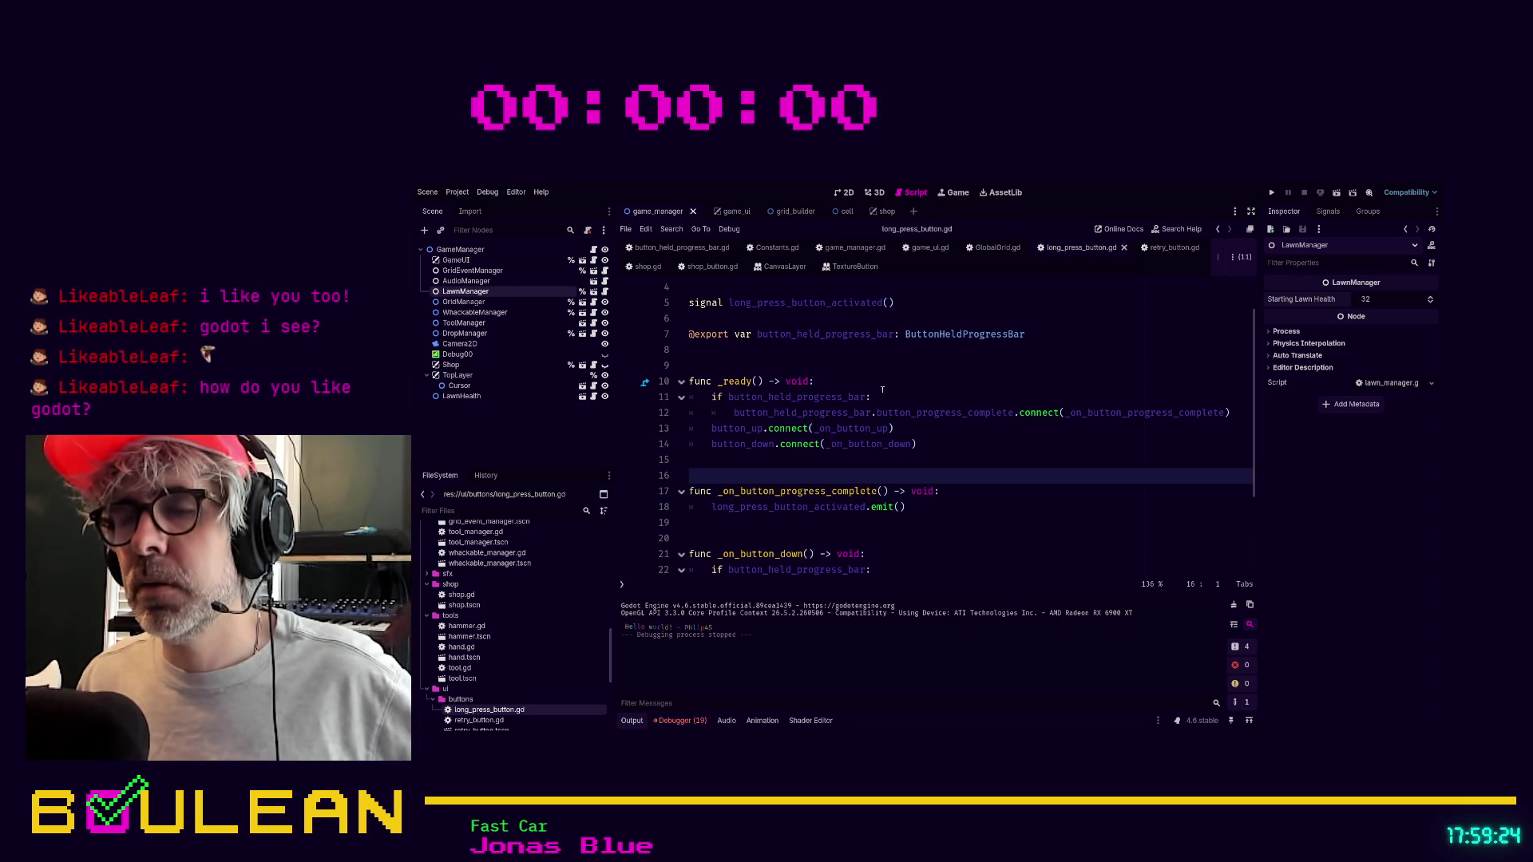
scroll(838, 430, down, 1)
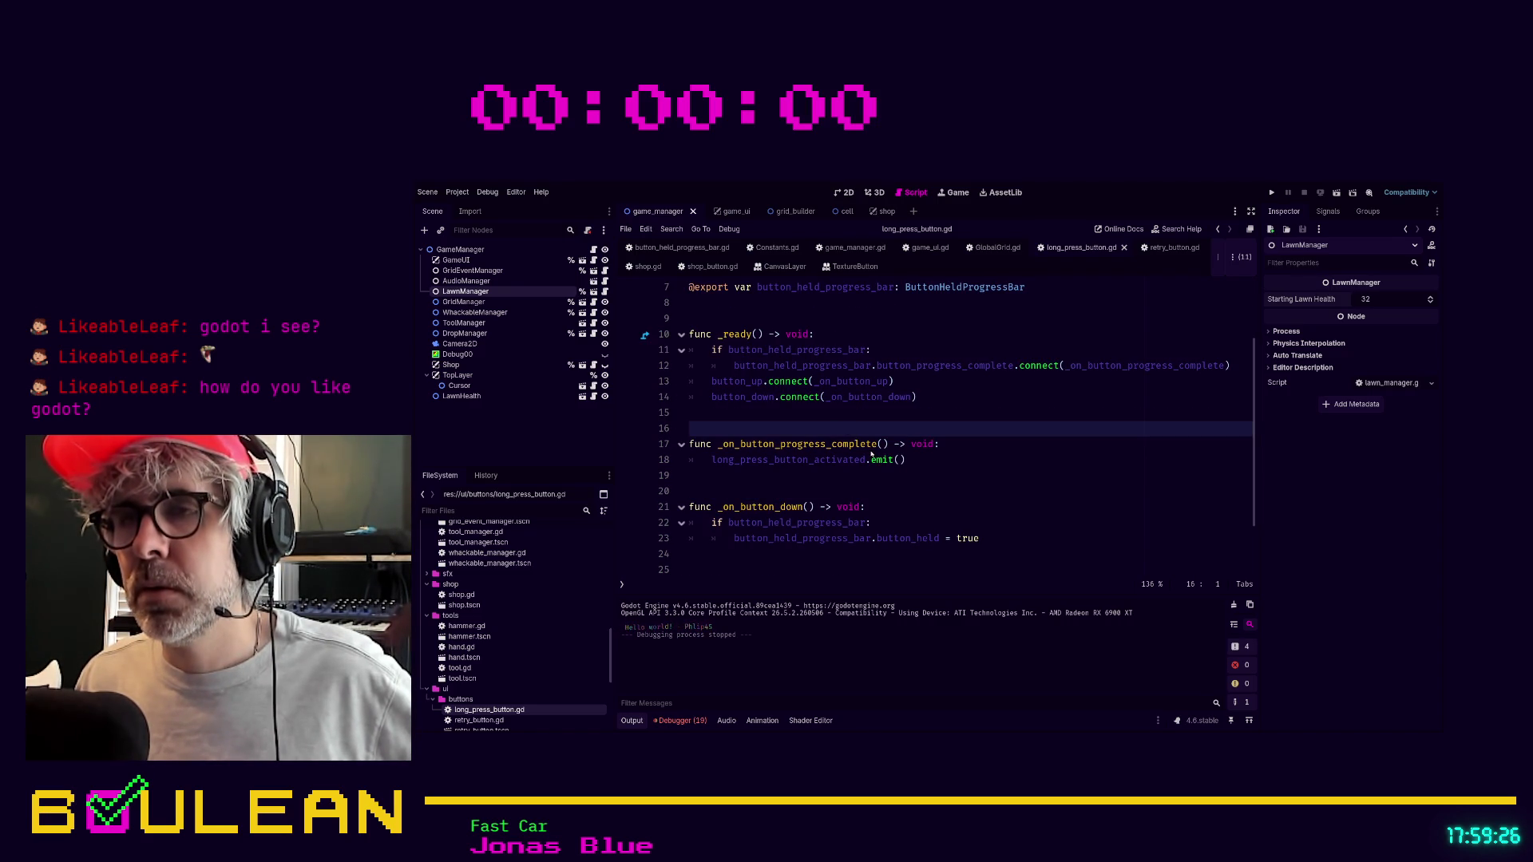
scroll(959, 499, up, 1)
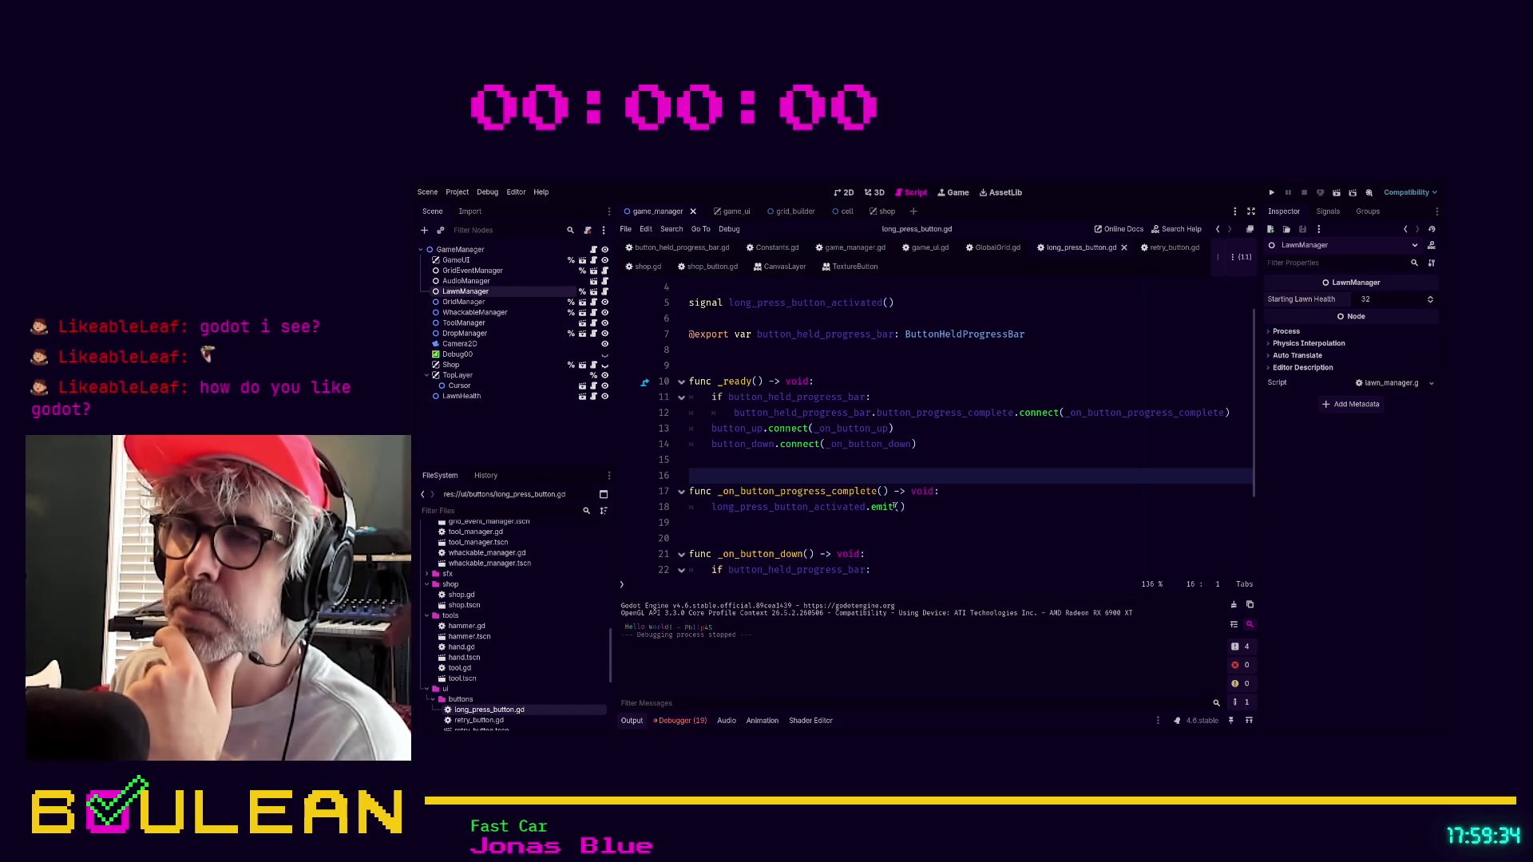
click(902, 507)
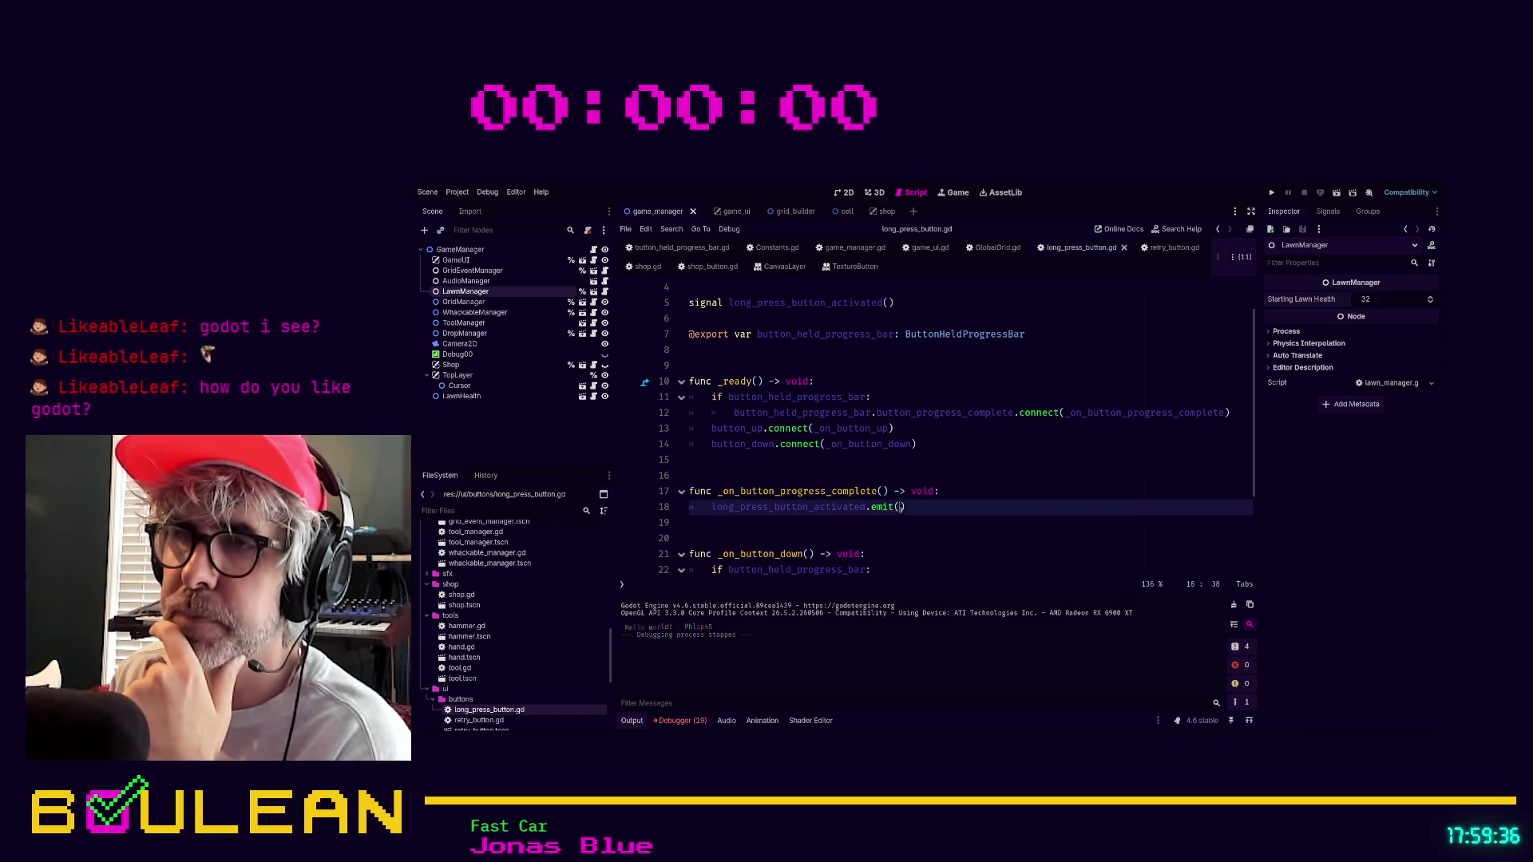
scroll(937, 463, up, 2)
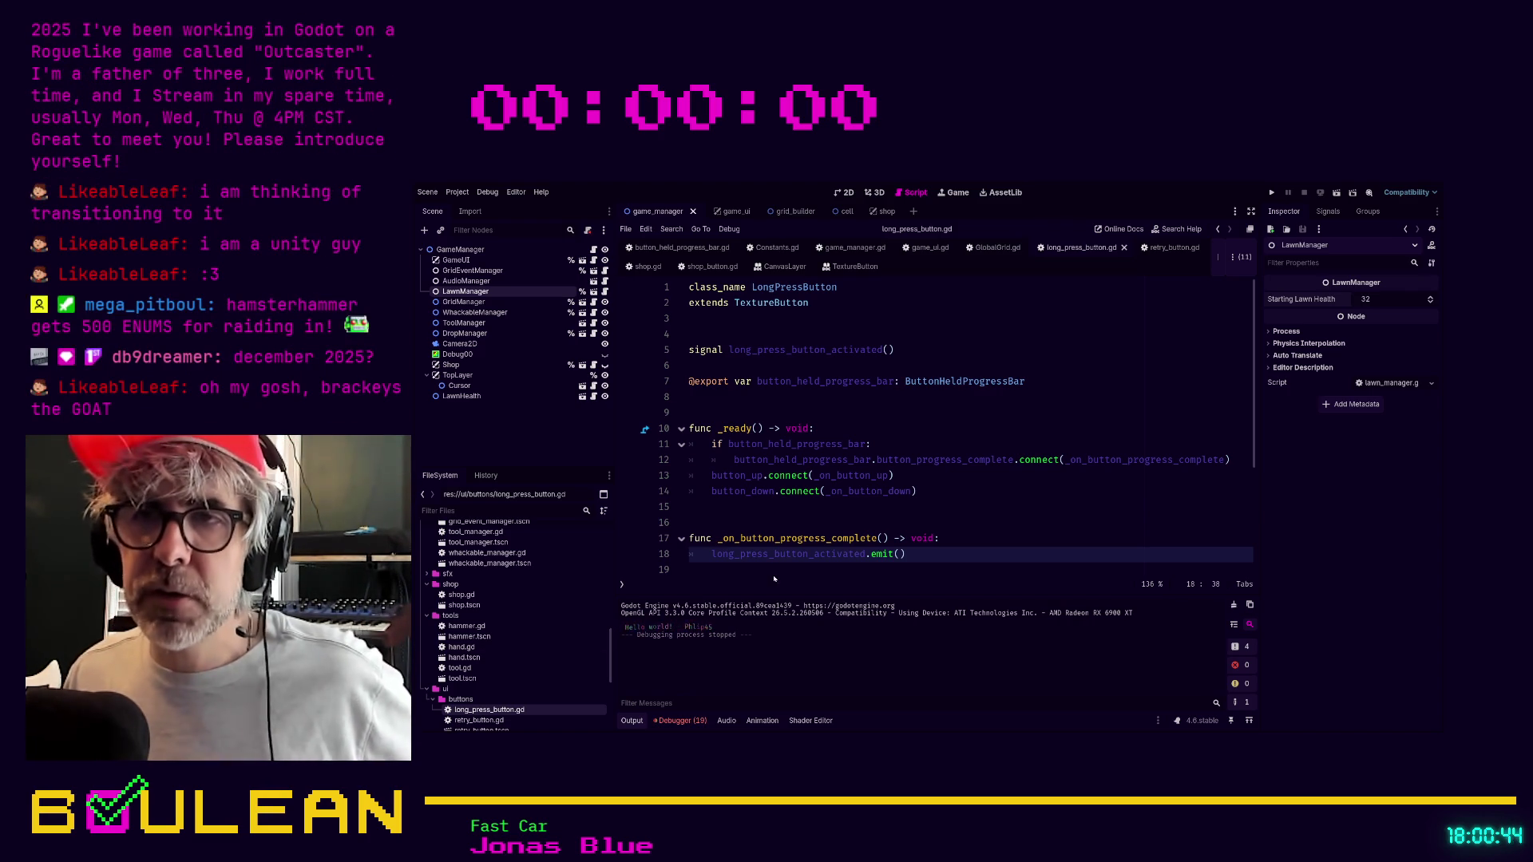
Insert an empty line after the long_press_button_activated emit on line 18.
click(981, 574)
key(Return)
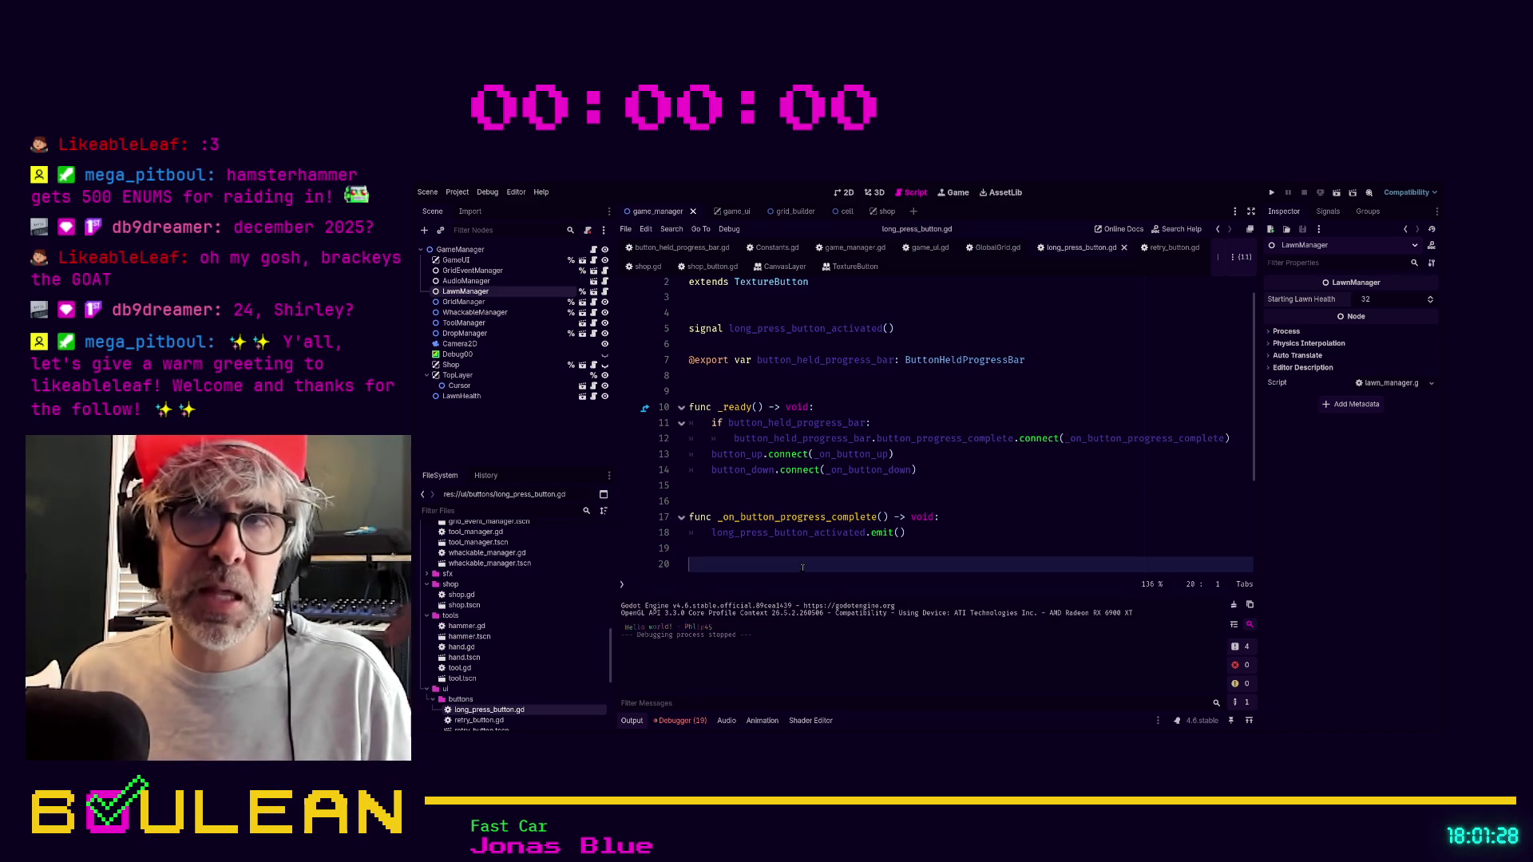
scroll(807, 564, down, 1)
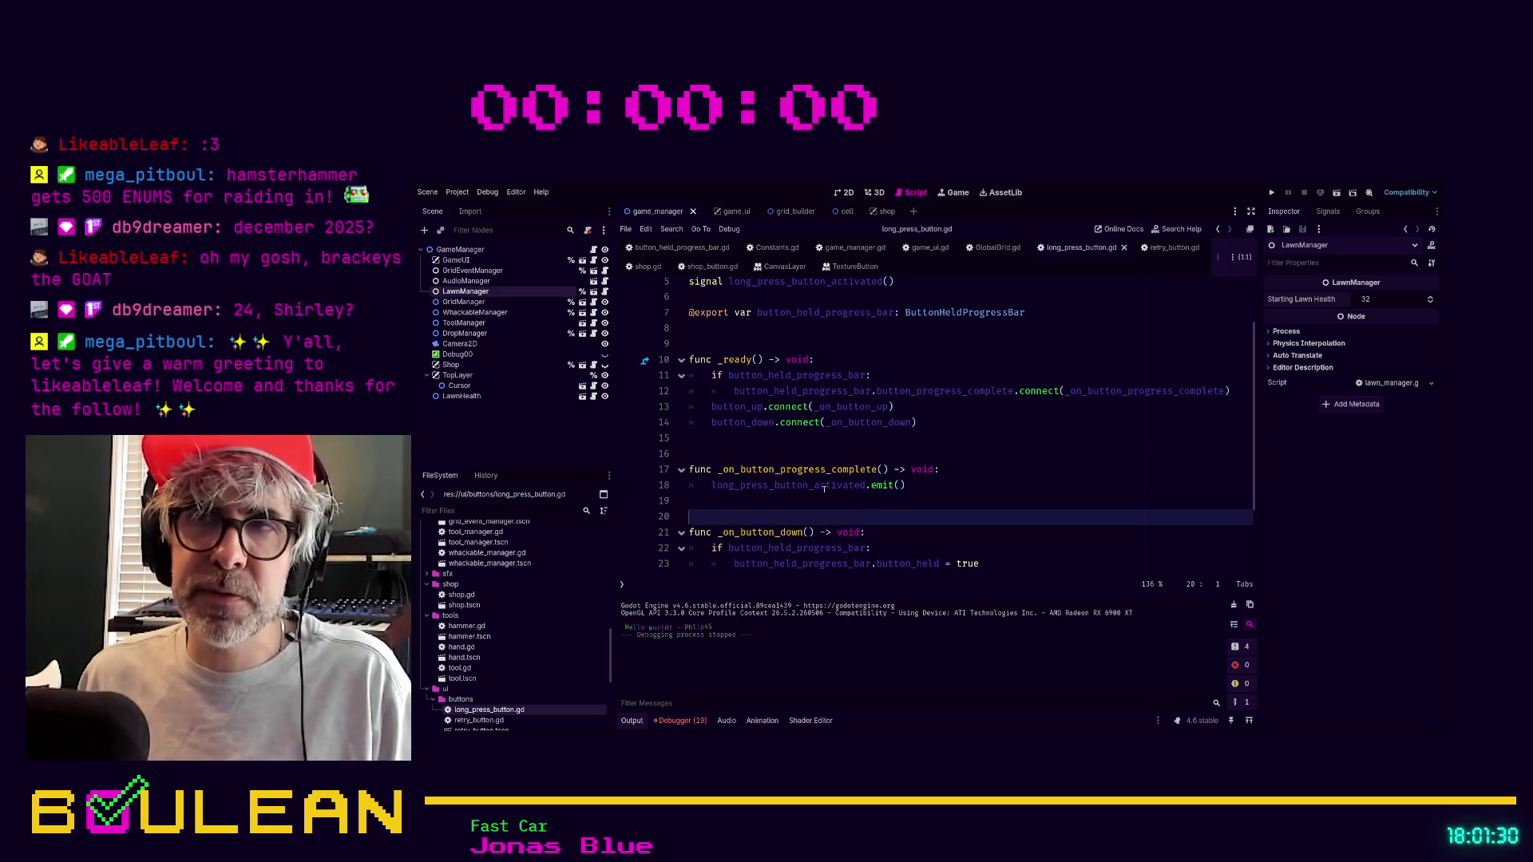
click(788, 501)
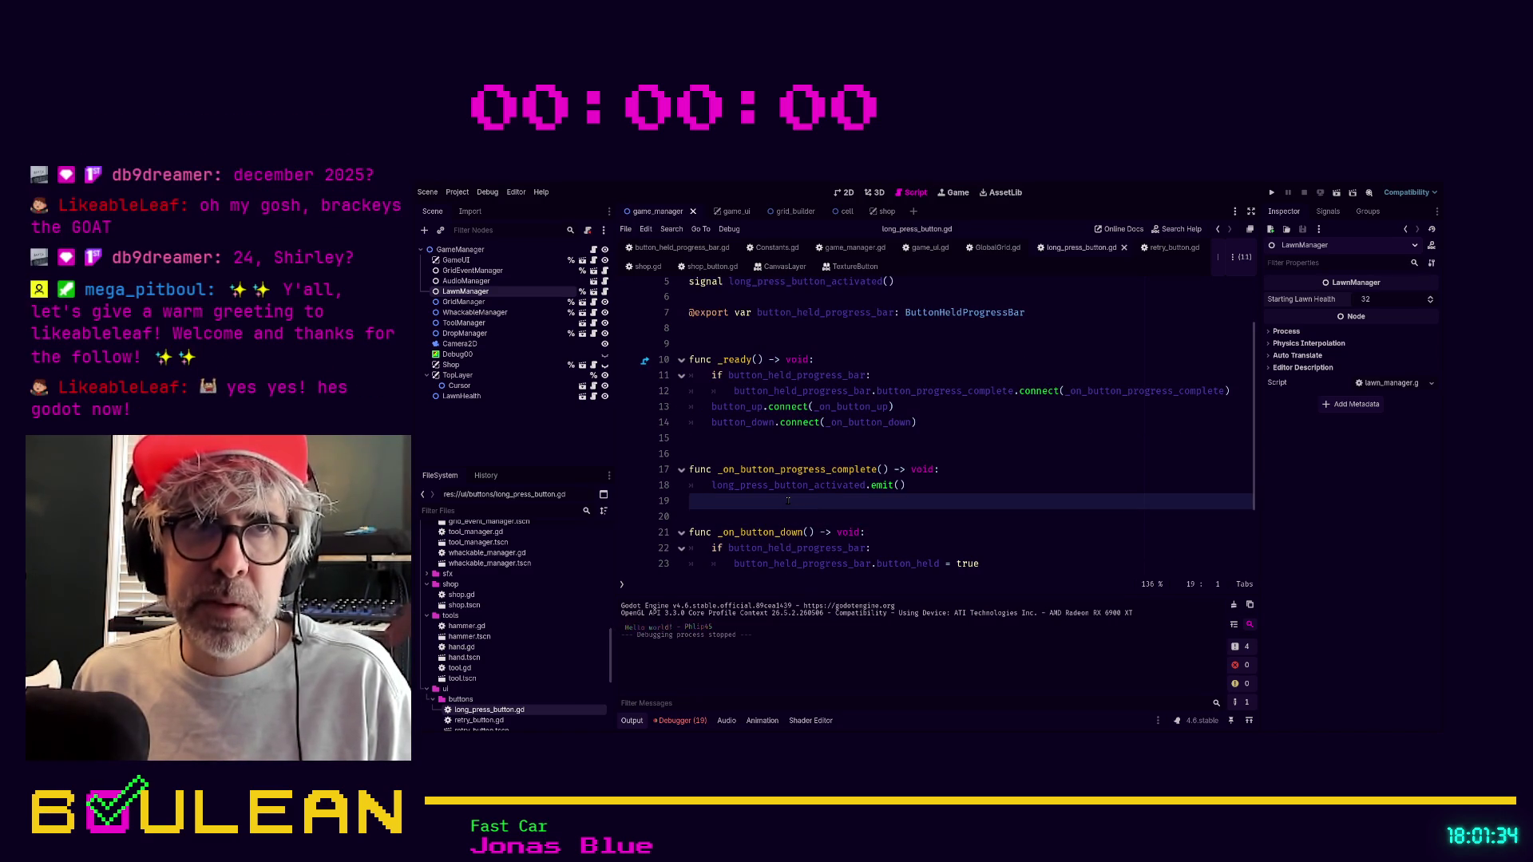
click(739, 516)
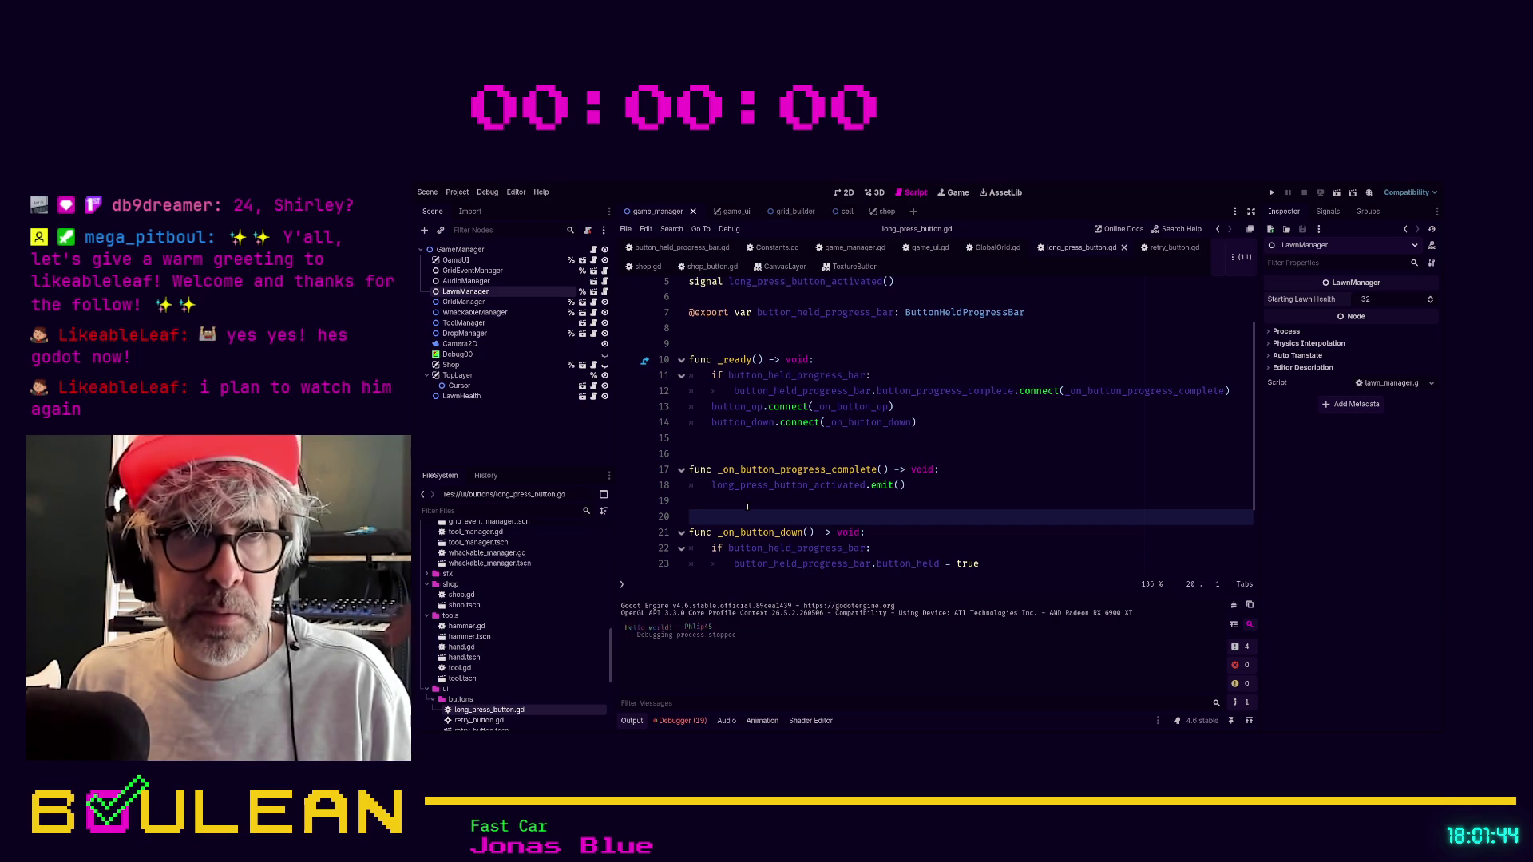
click(747, 506)
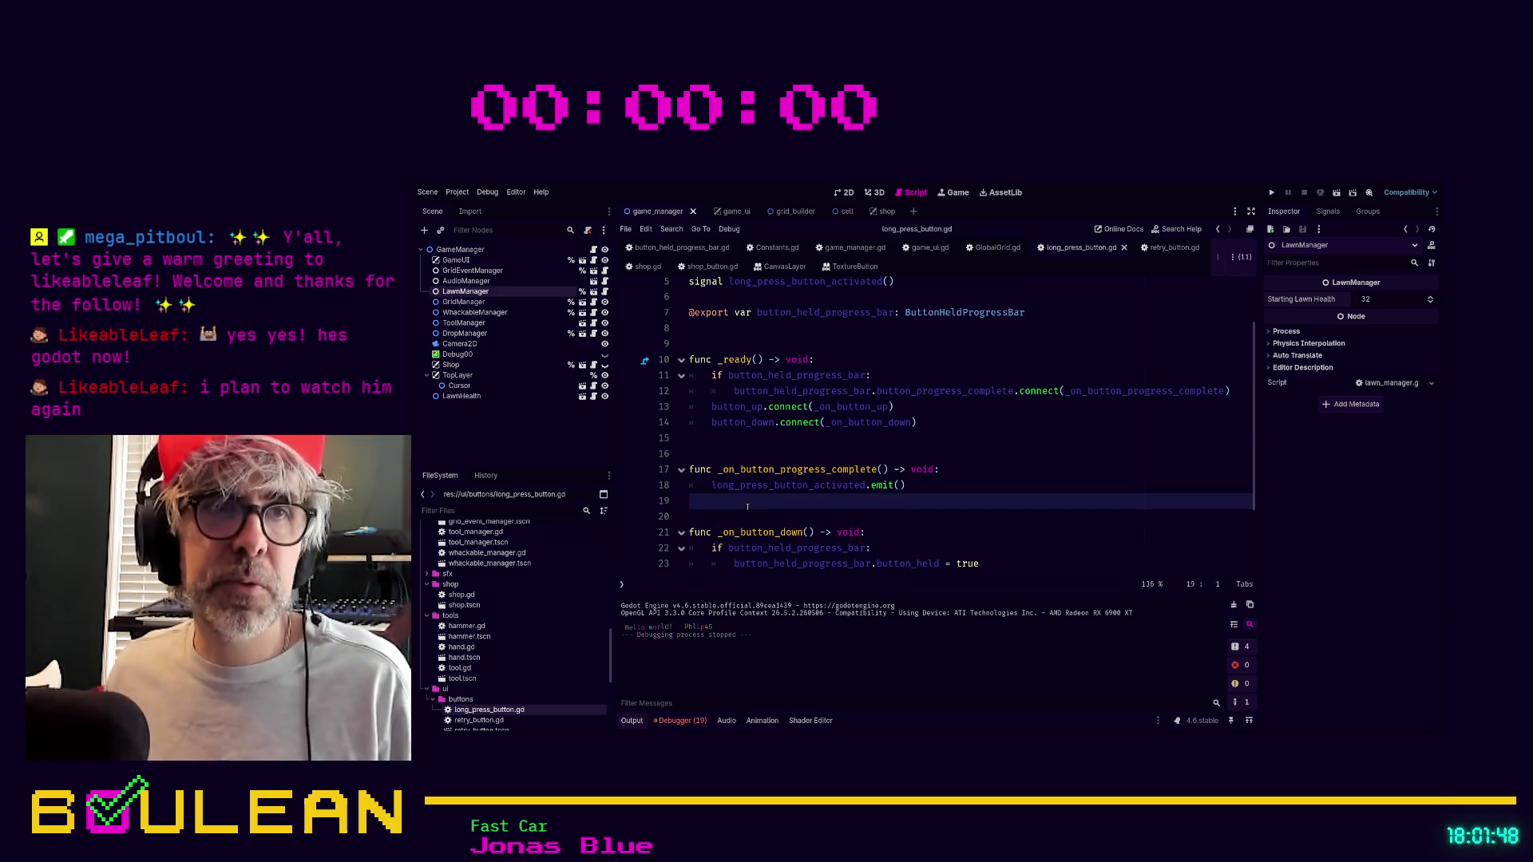
scroll(763, 381, up, 2)
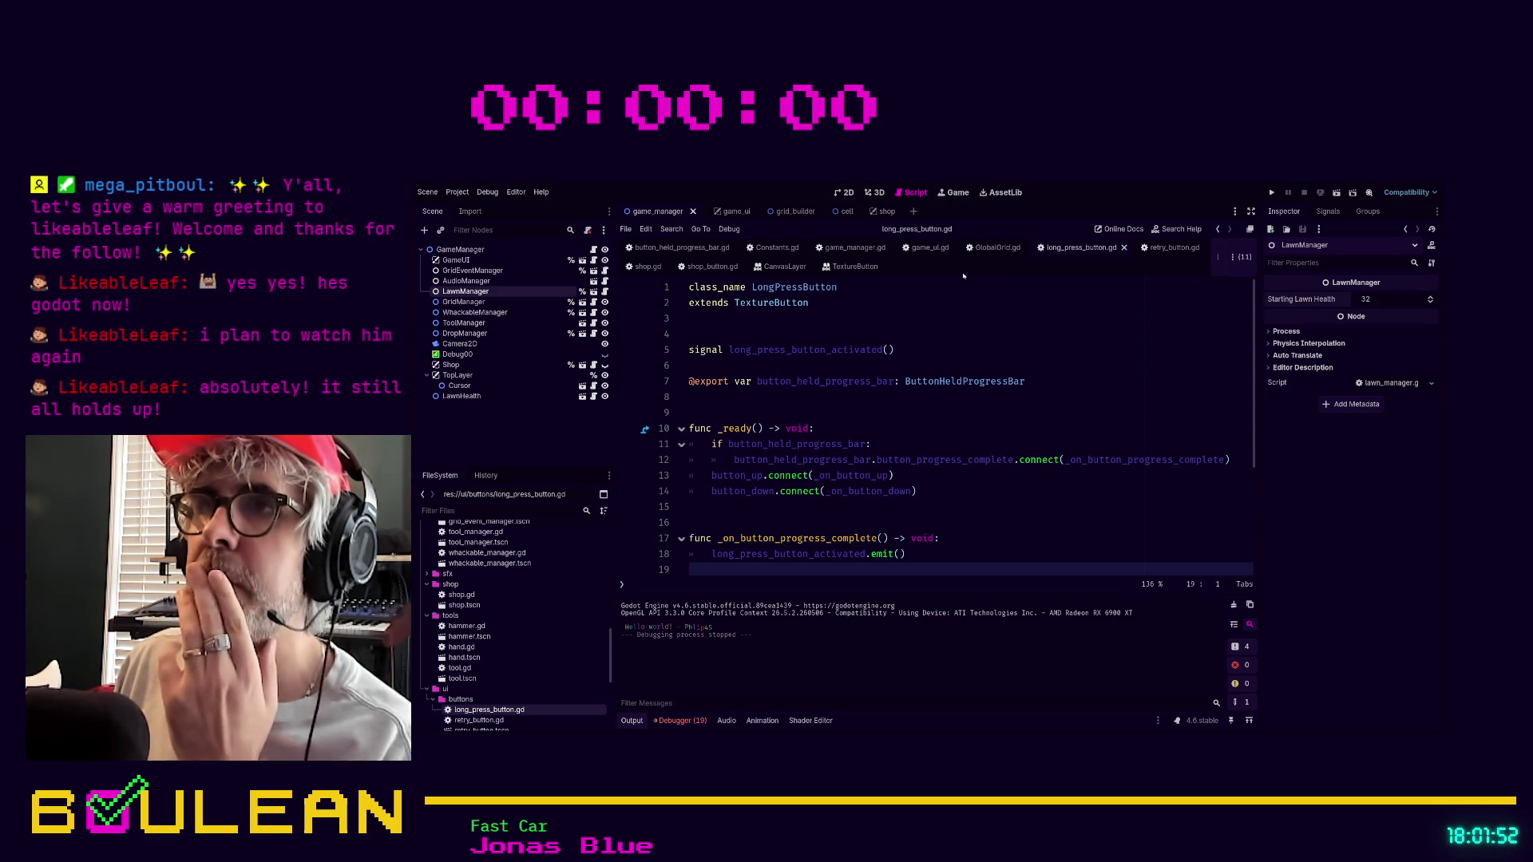
click(958, 305)
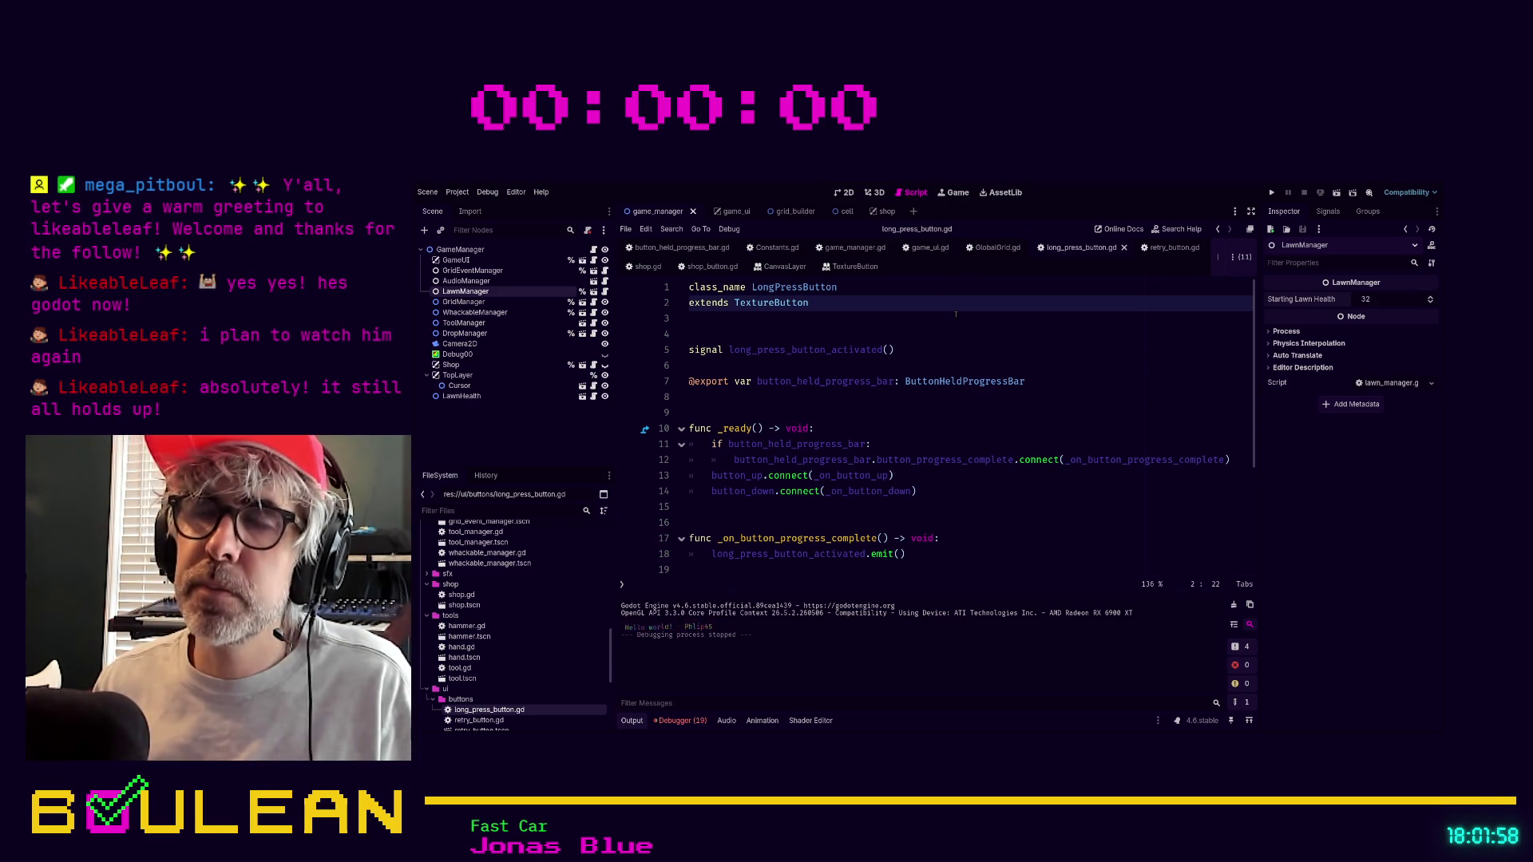
click(926, 247)
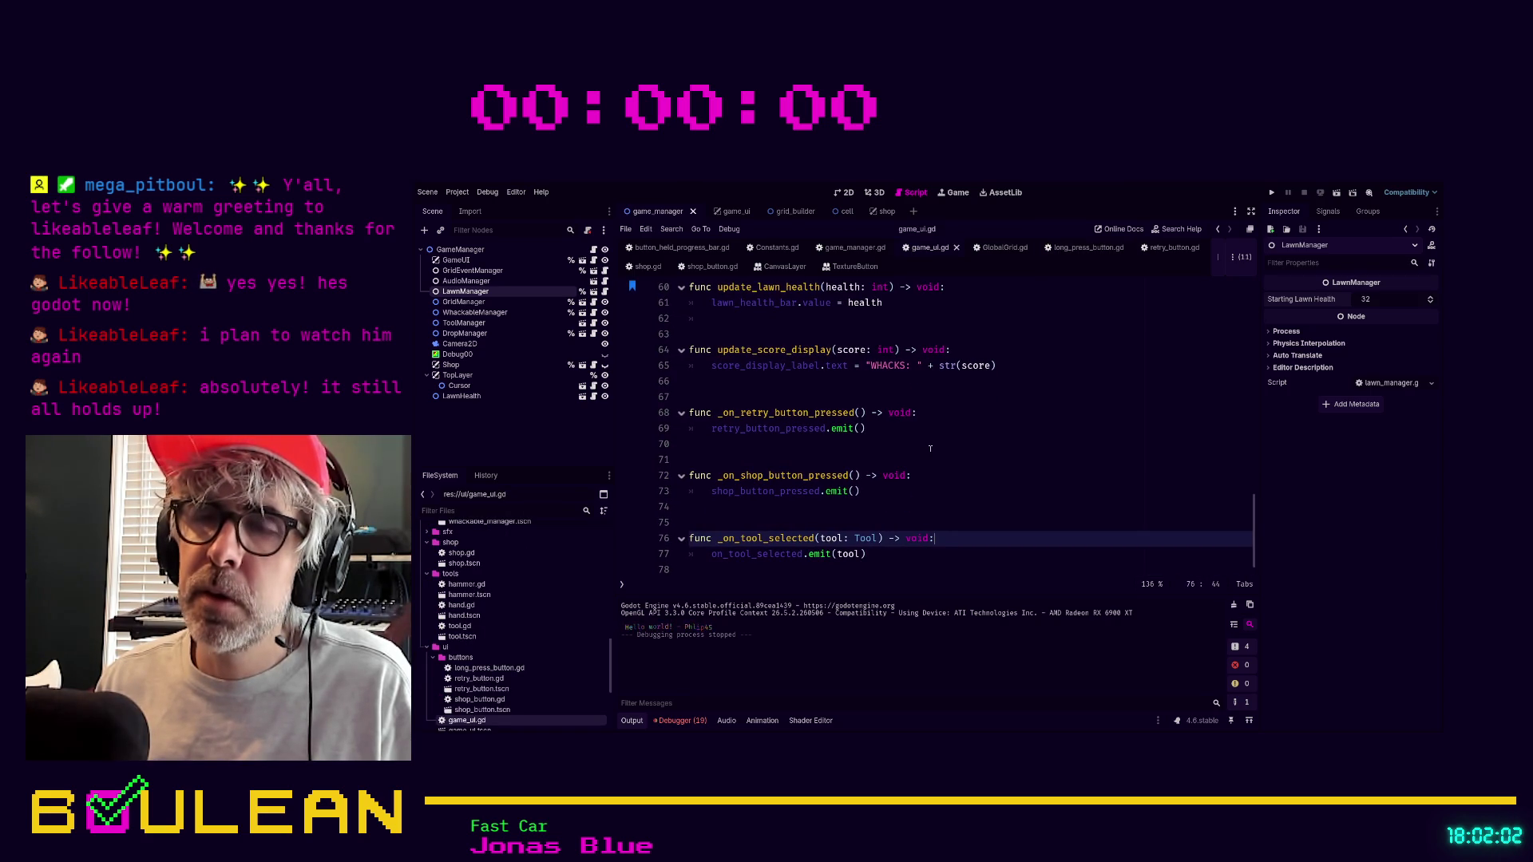
Scroll to the top of game_ui.gd and place the caret on blank line 24 below _ready().
scroll(814, 492, up, 10)
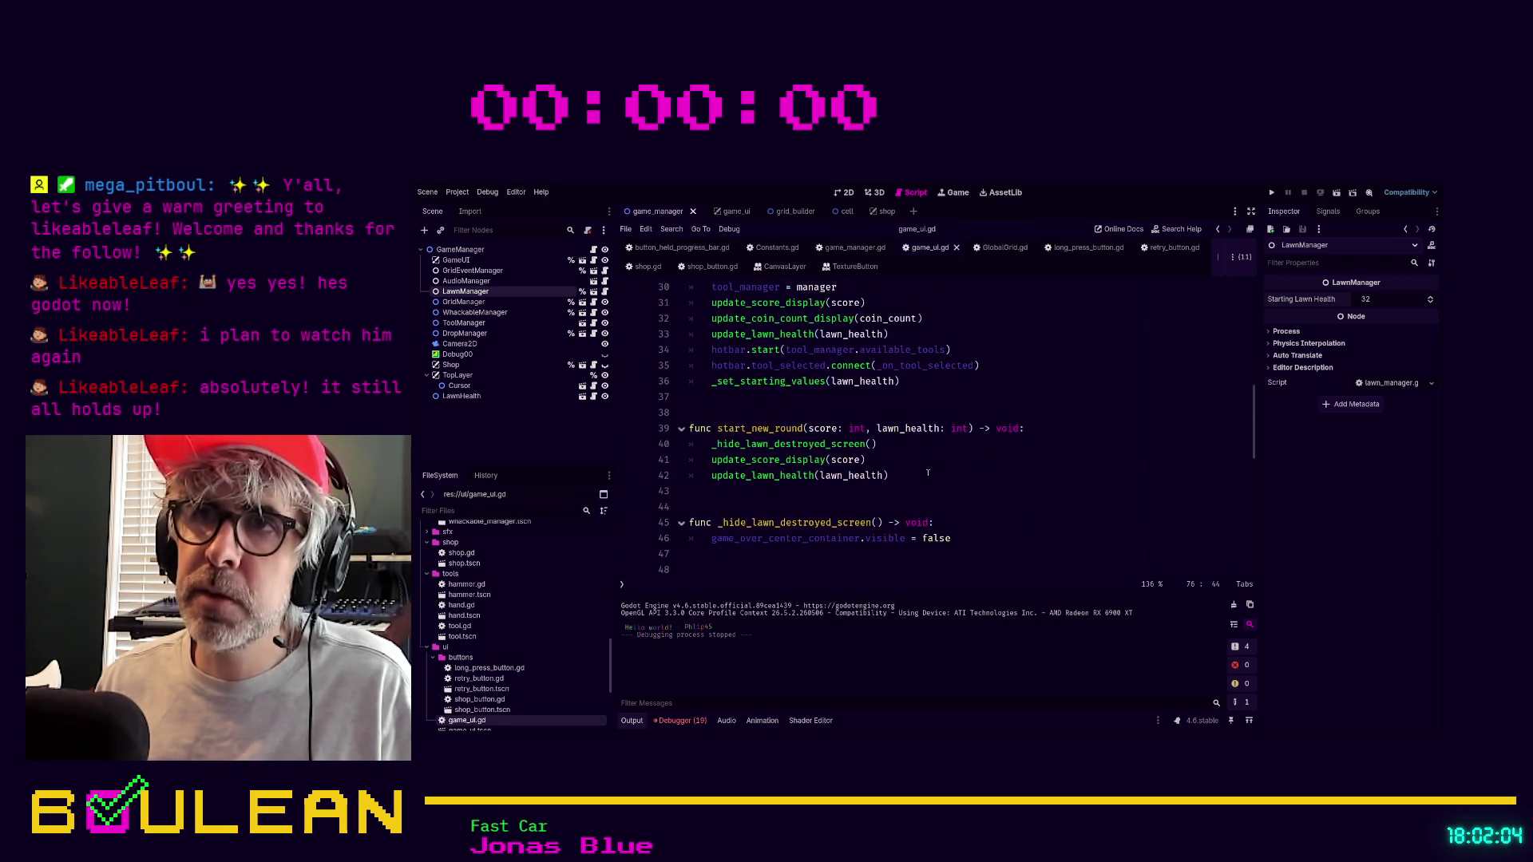
scroll(927, 473, up, 1)
scroll(948, 459, up, 6)
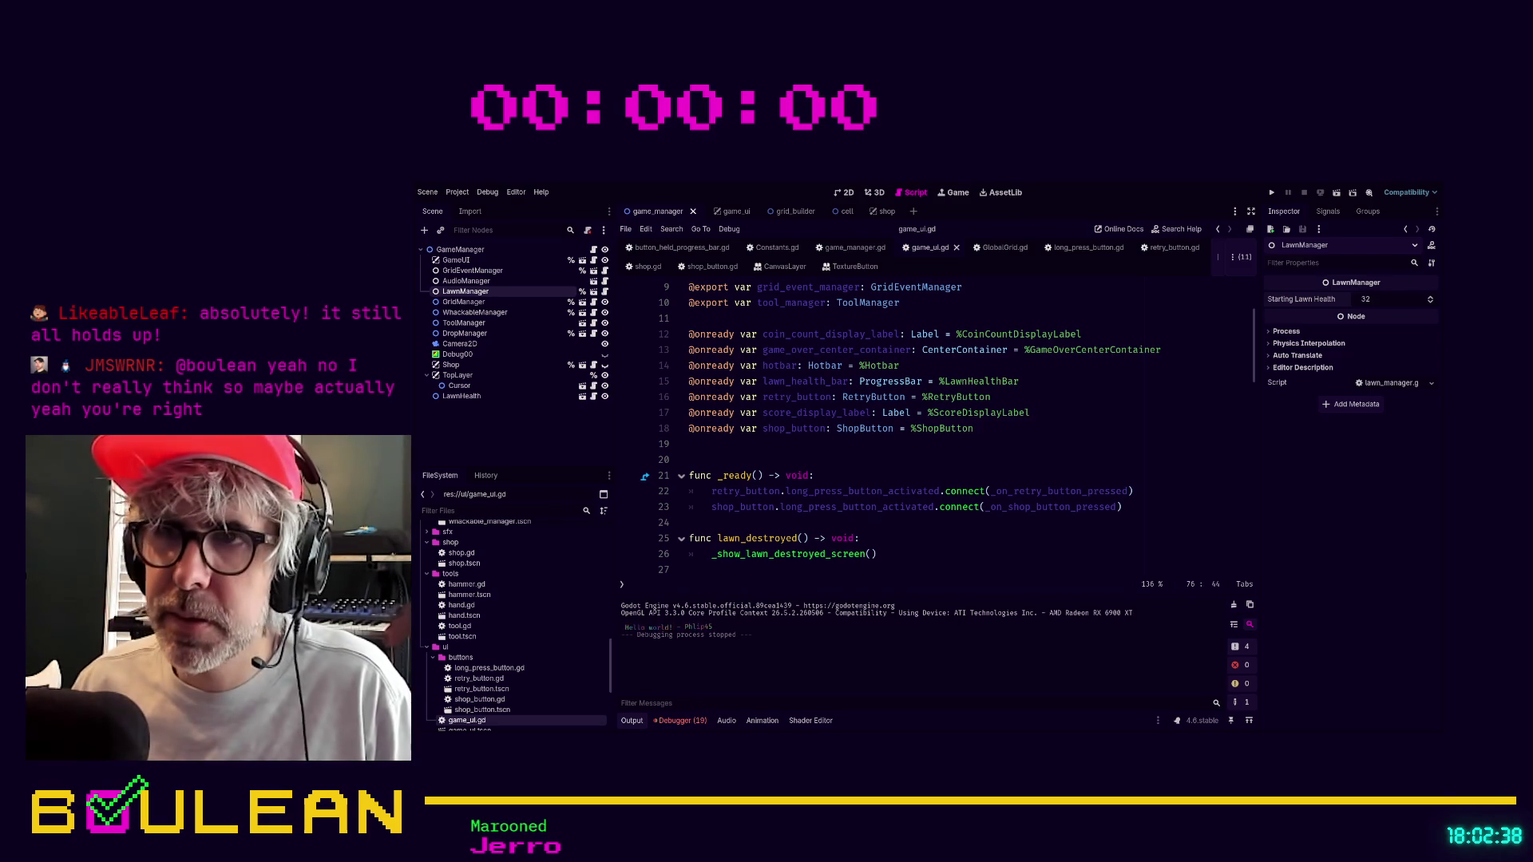
click(778, 519)
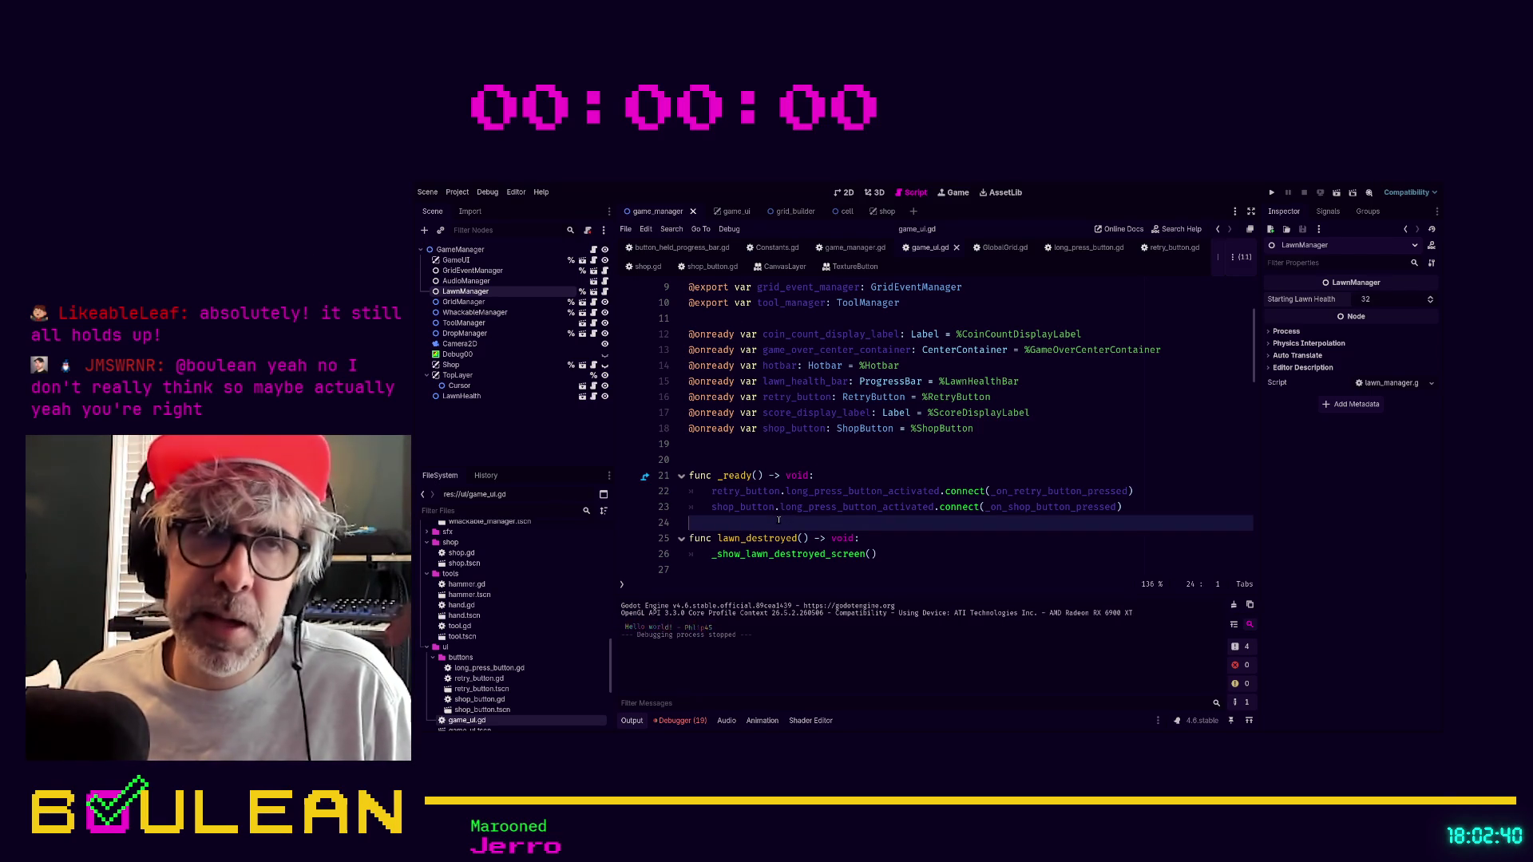
Insert an extra blank line after line 24, then move down to line 28 near lawn_destroyed().
key(Return)
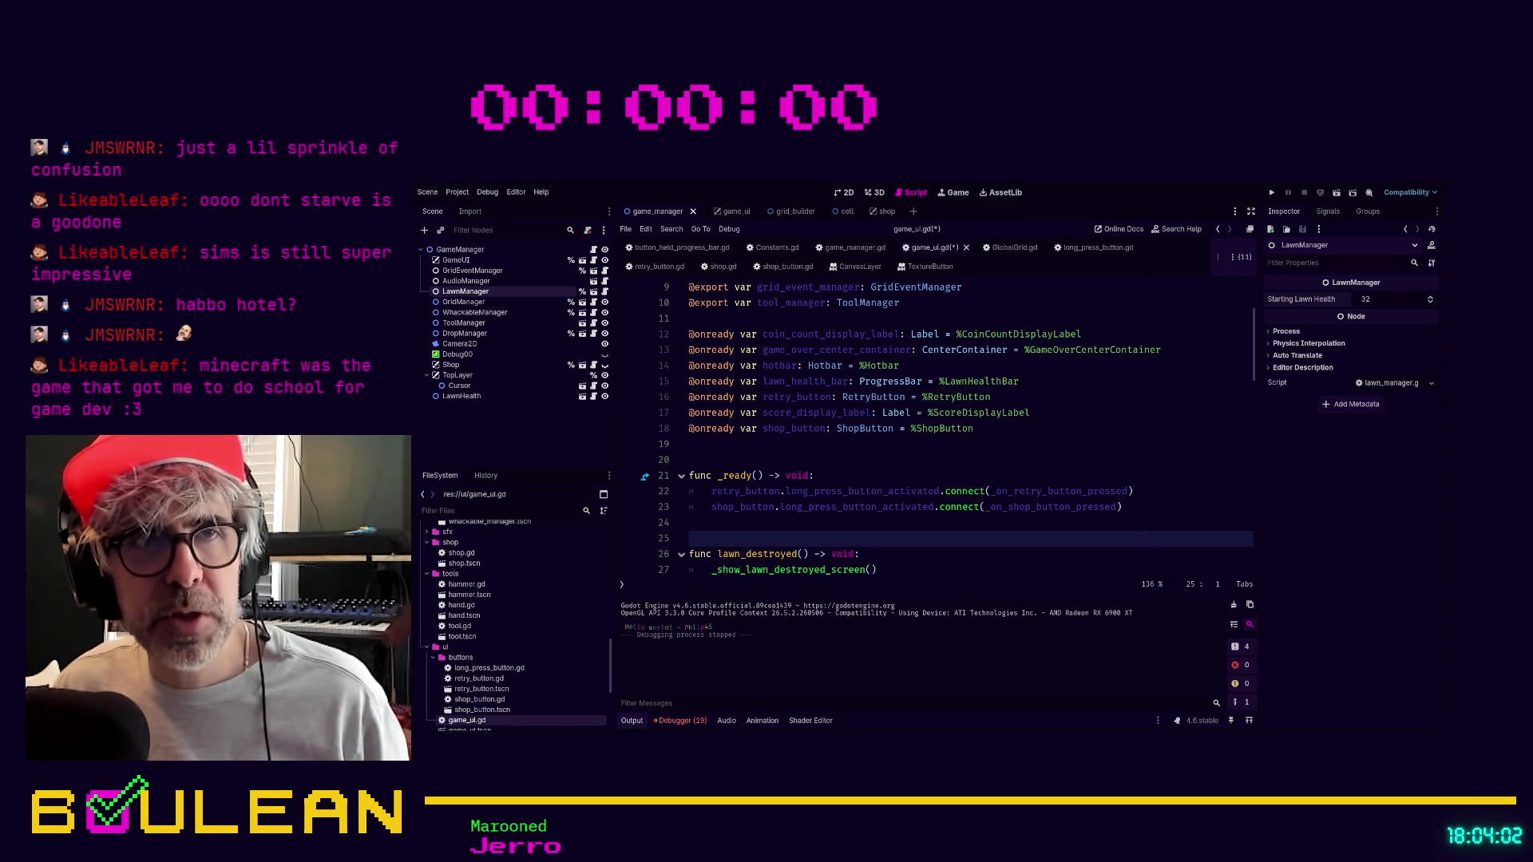
scroll(753, 444, down, 2)
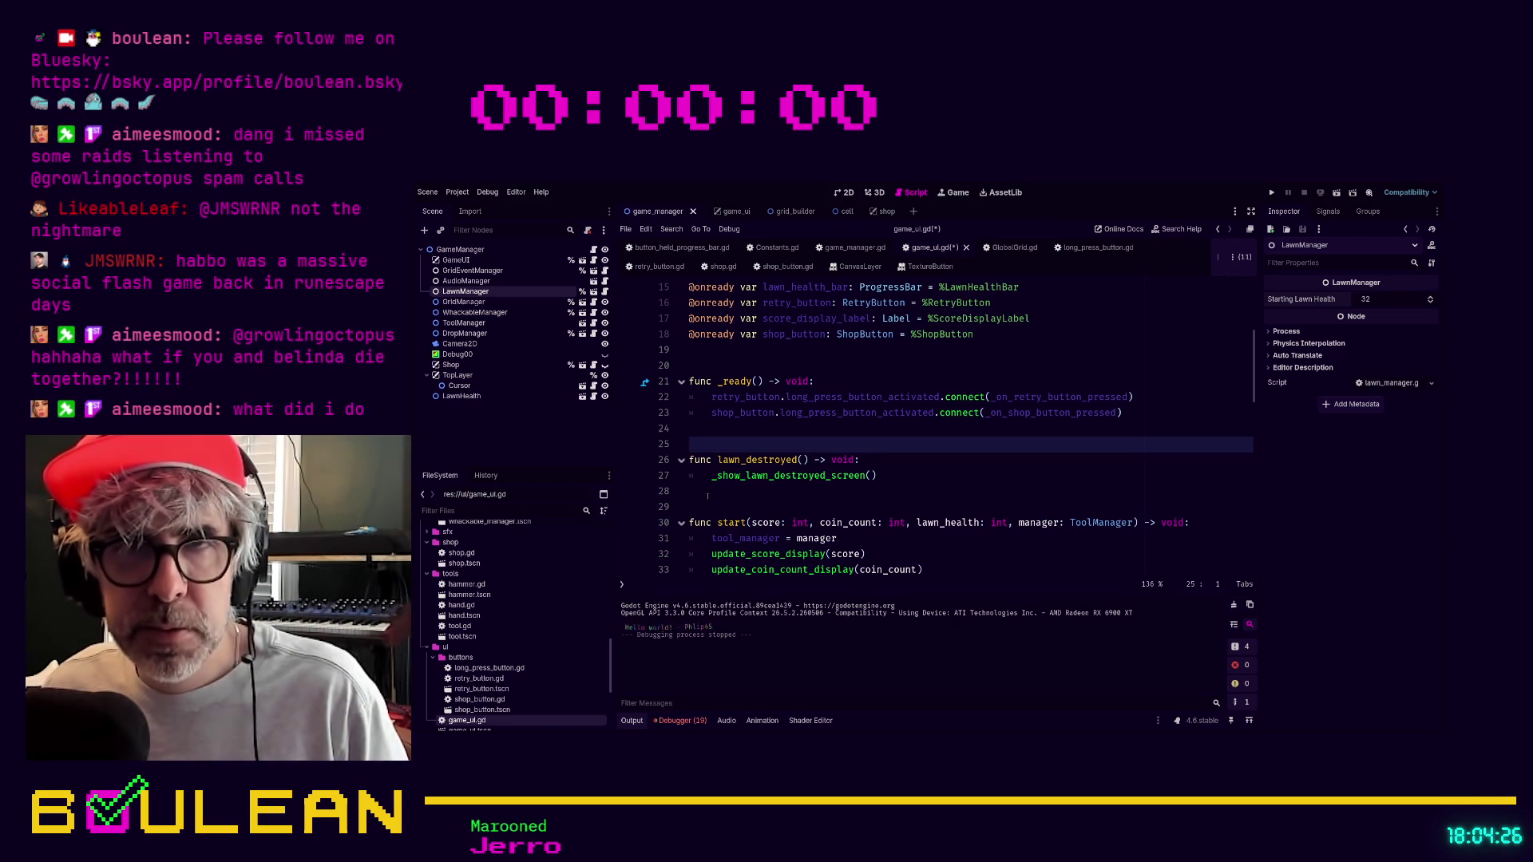
click(707, 495)
Tidy the blank lines around line 28 of game_ui.gd and save the script.
click(716, 439)
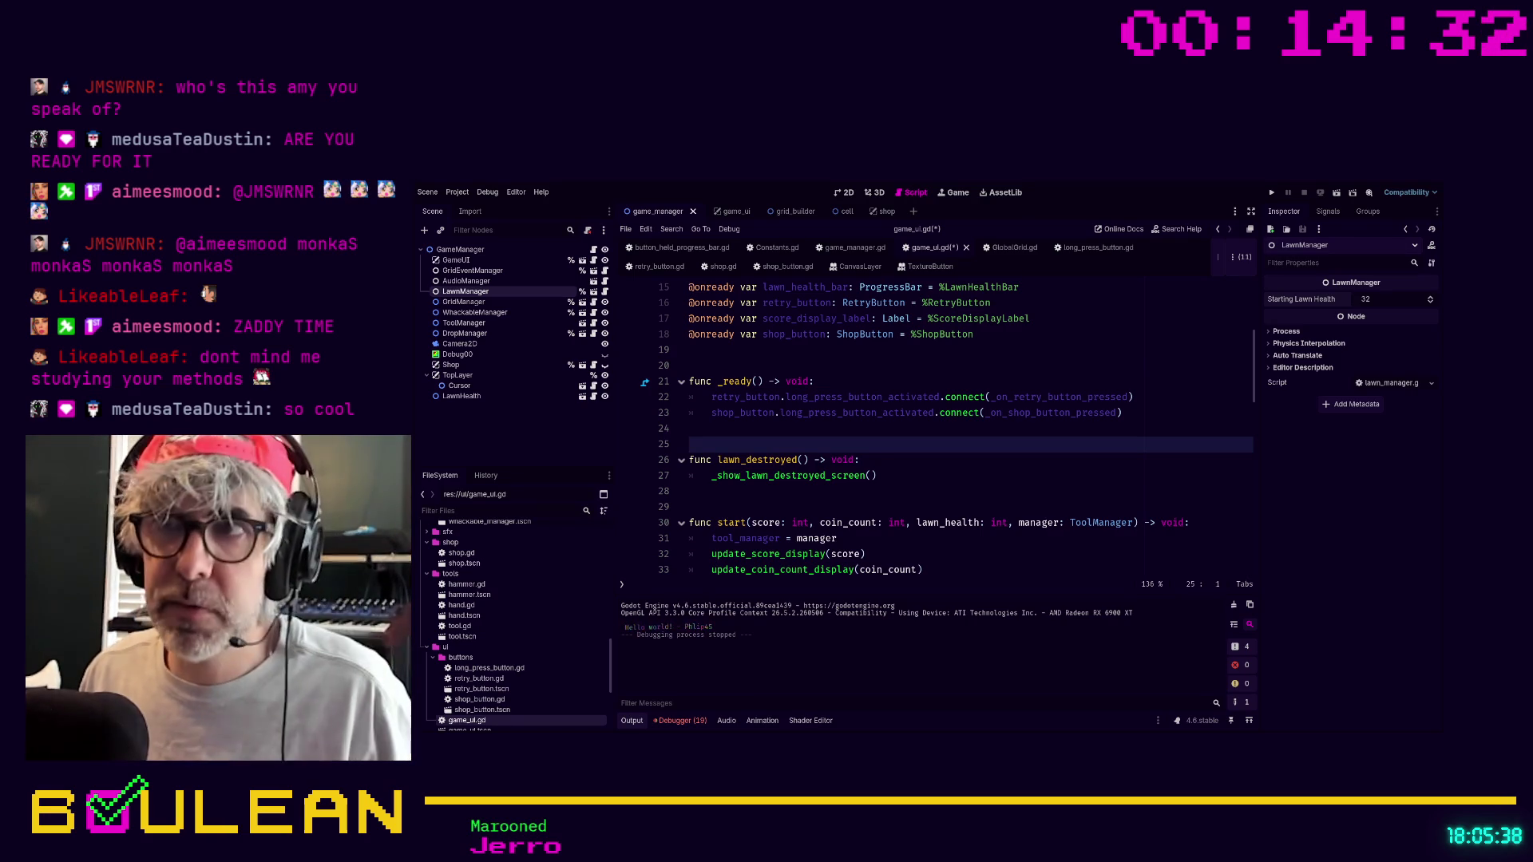
click(876, 492)
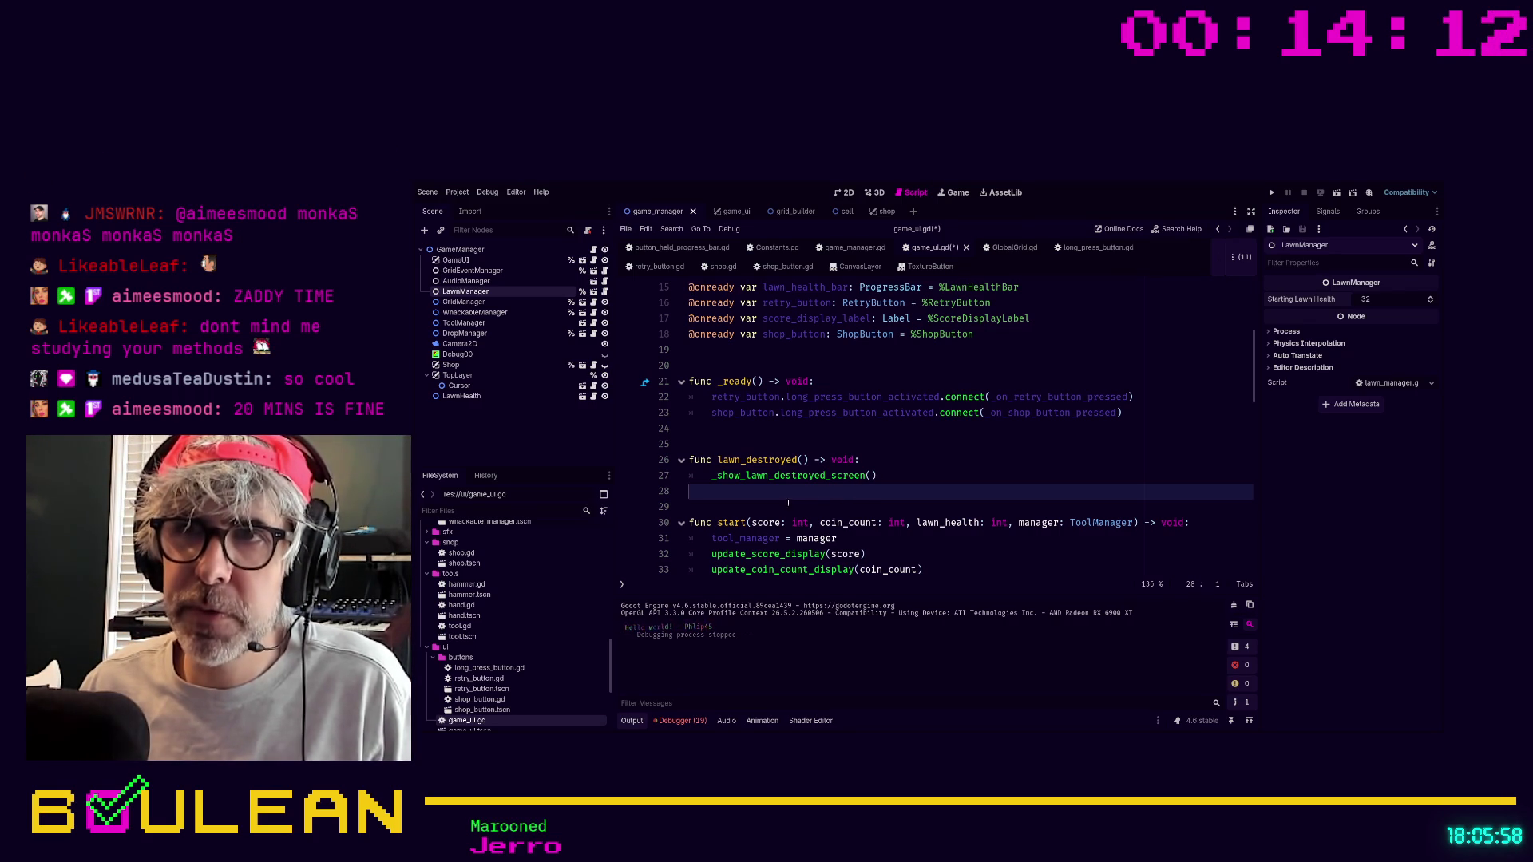
key(Down)
key(ctrl+s)
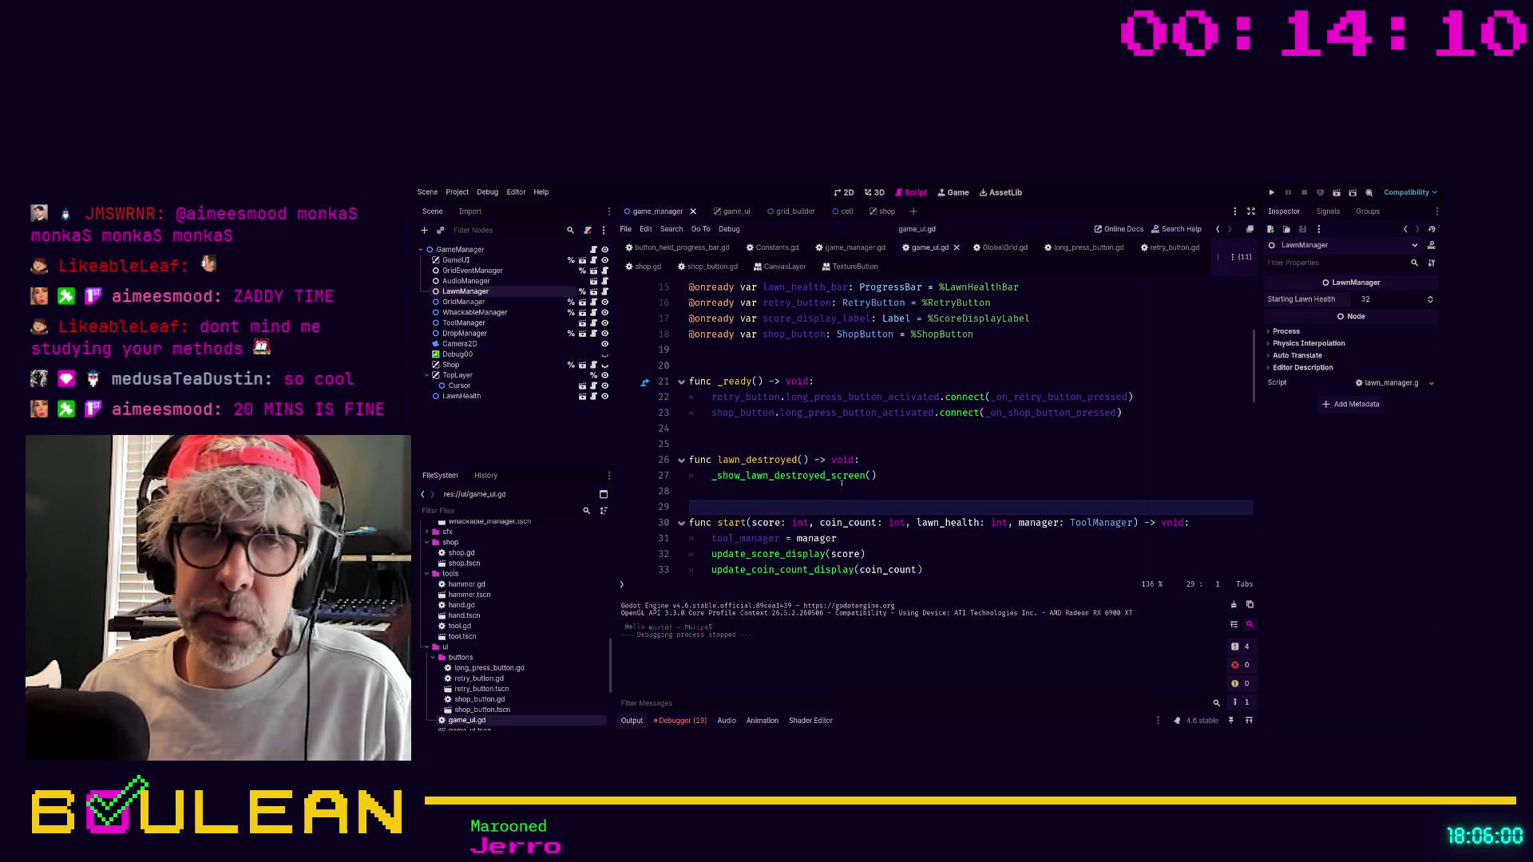
Look over the start() function around lines 38-39, then return the caret to empty line 25.
click(885, 442)
scroll(884, 440, down, 3)
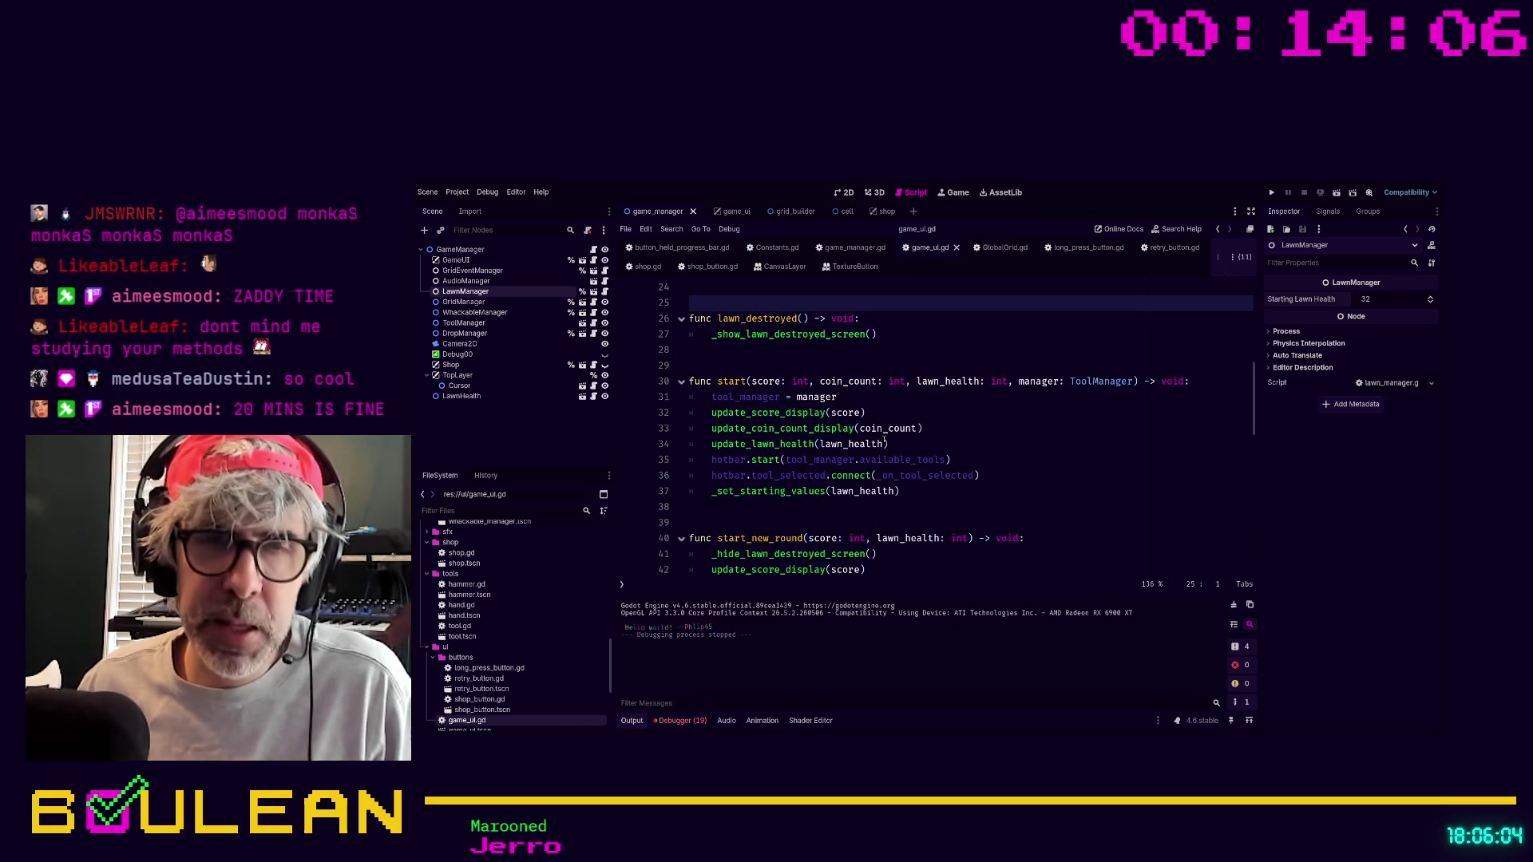
click(730, 521)
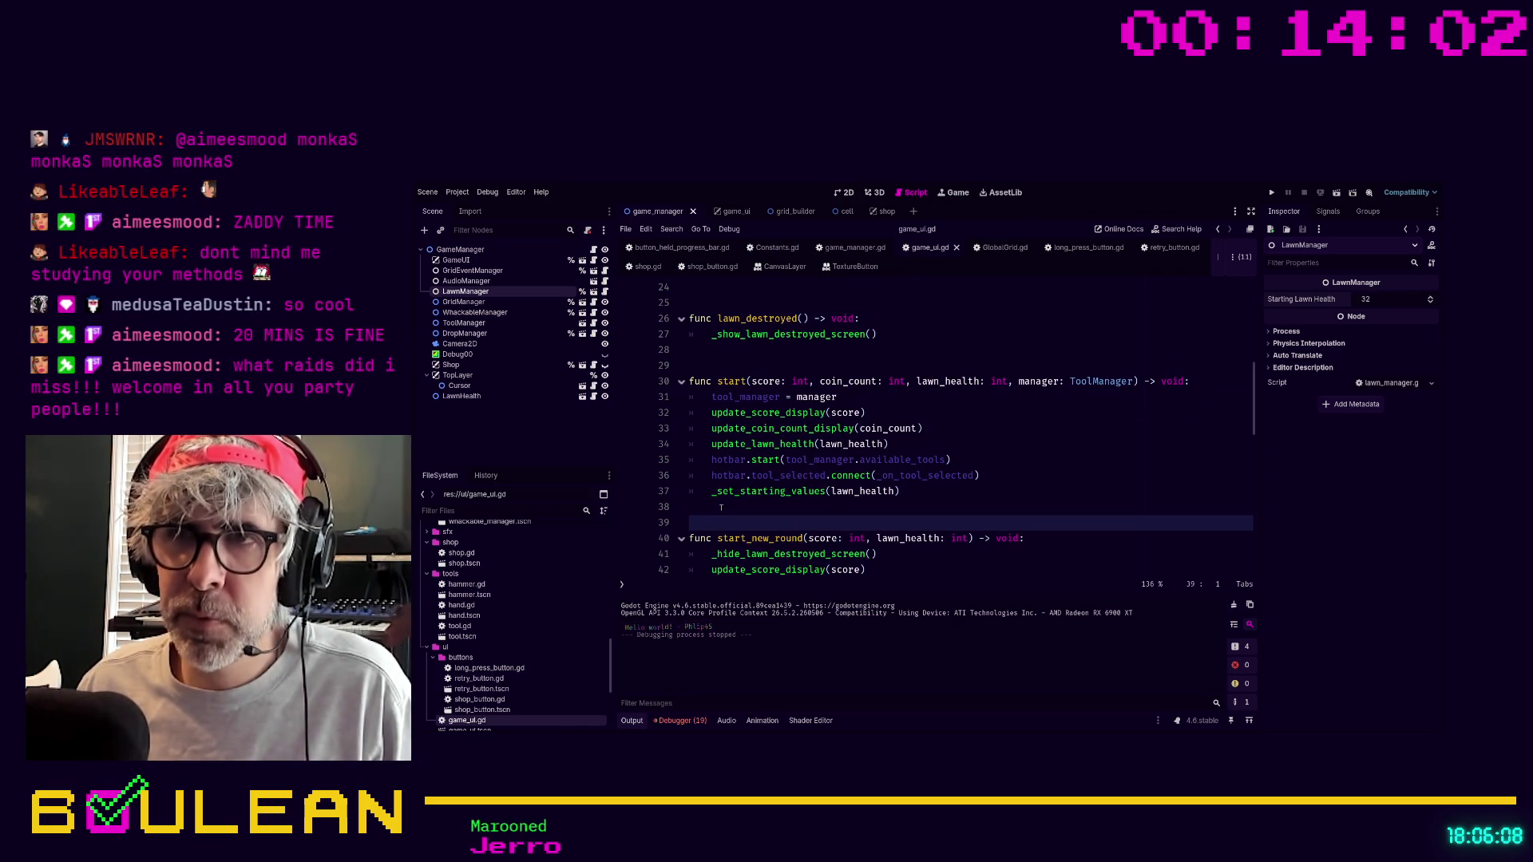
click(720, 507)
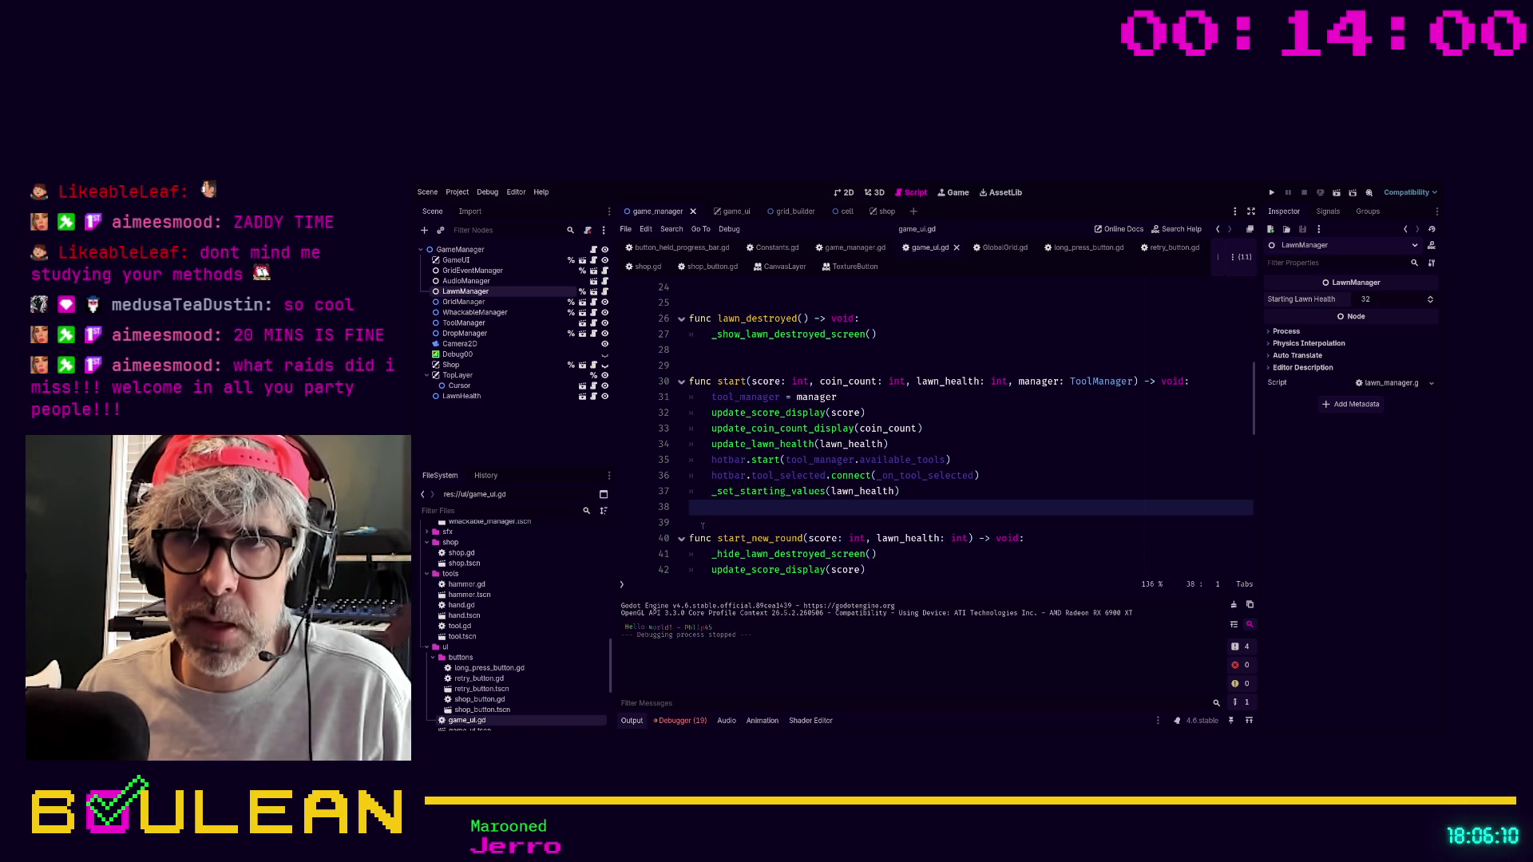
click(703, 523)
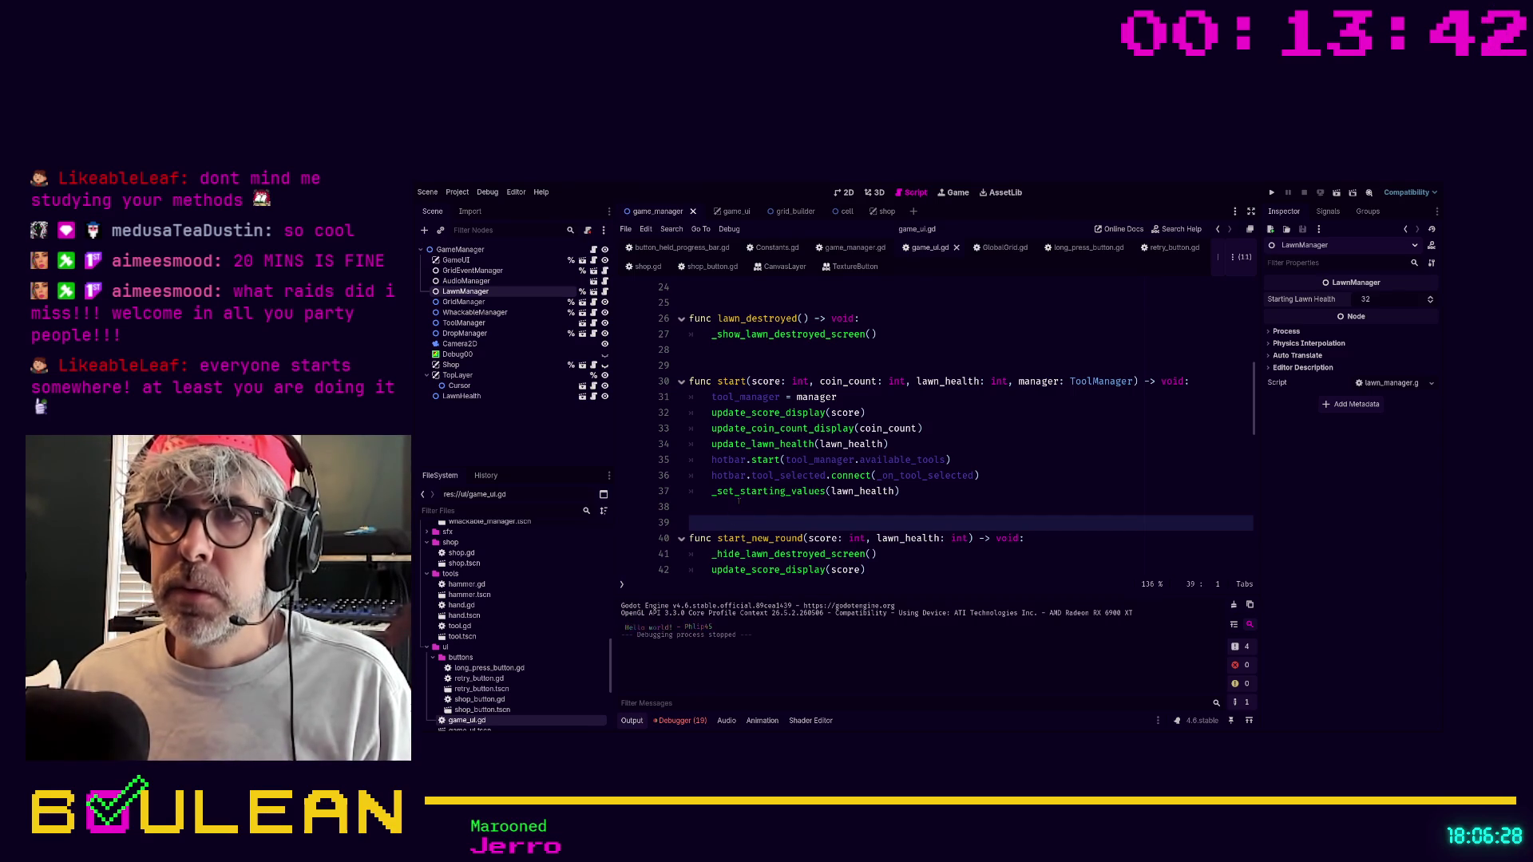
scroll(733, 521, up, 5)
scroll(738, 502, up, 1)
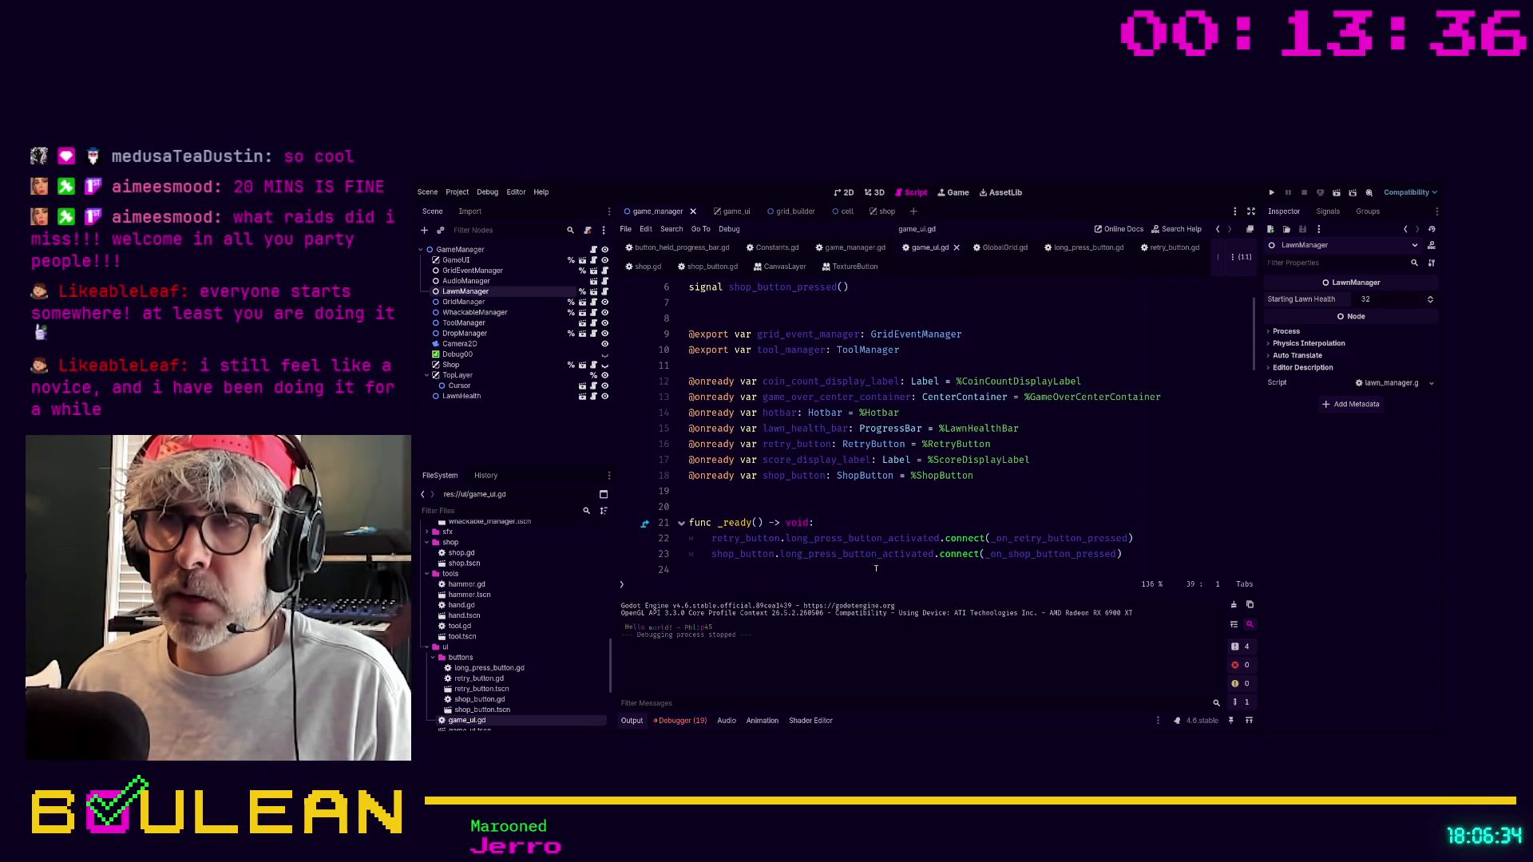
scroll(924, 559, down, 1)
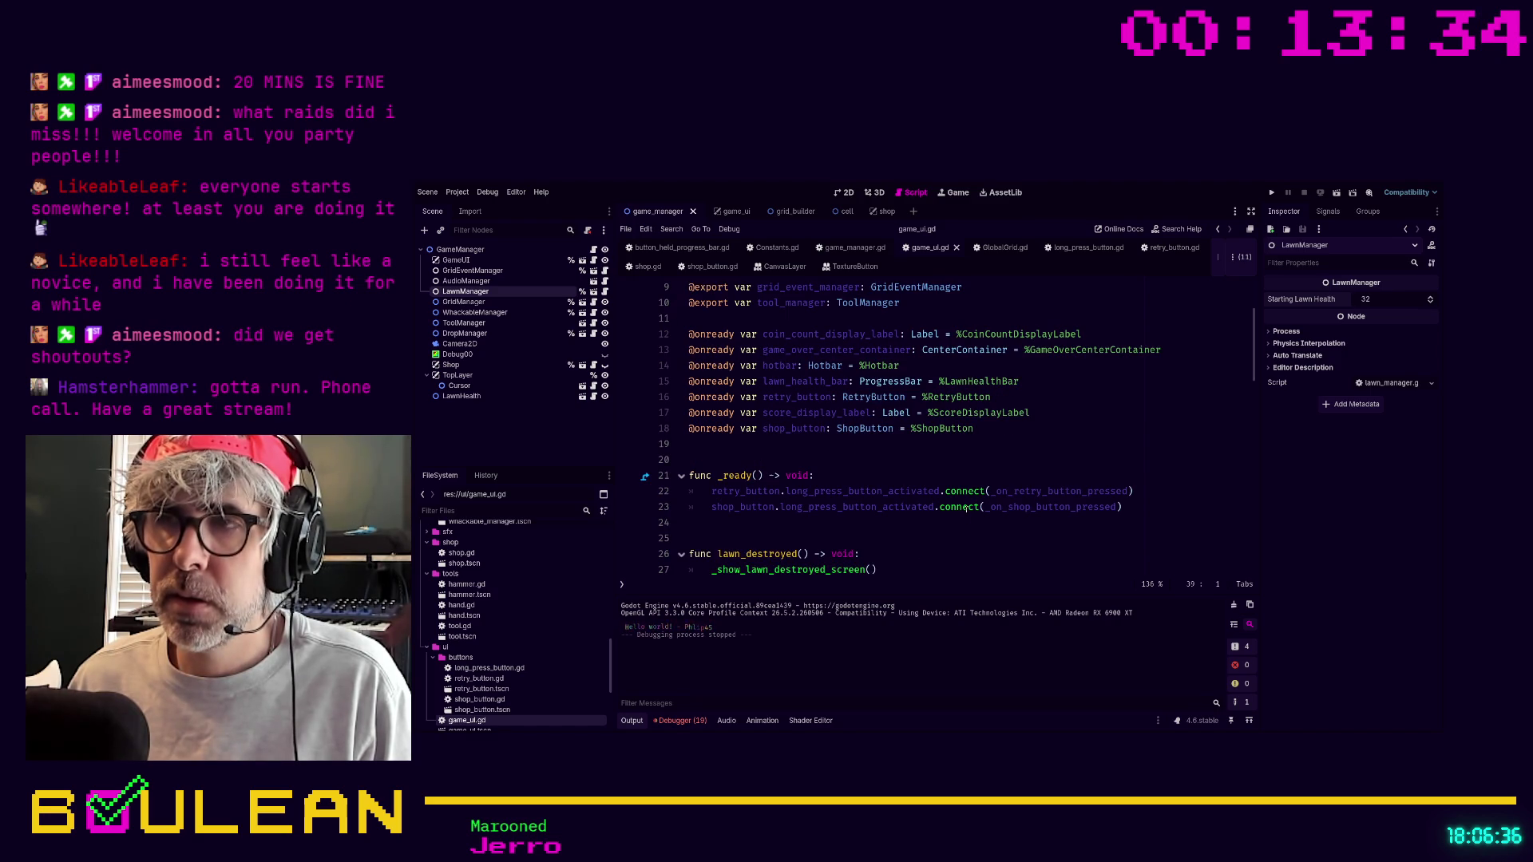
click(1061, 538)
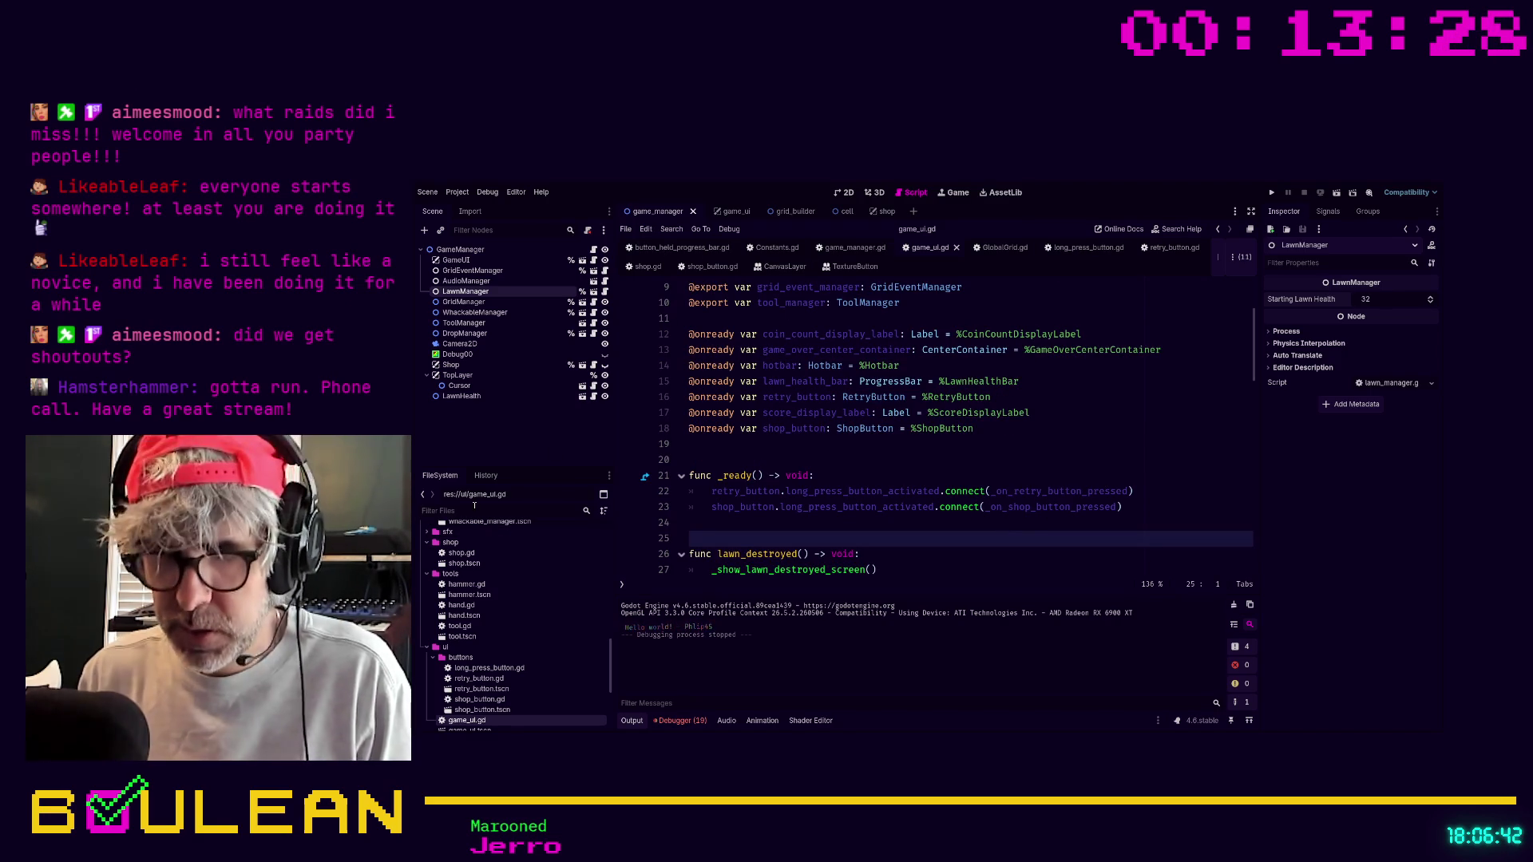
Filter the FileSystem for shop files, open shop_button.tscn and view its shop_button.gd script.
text(shopbu)
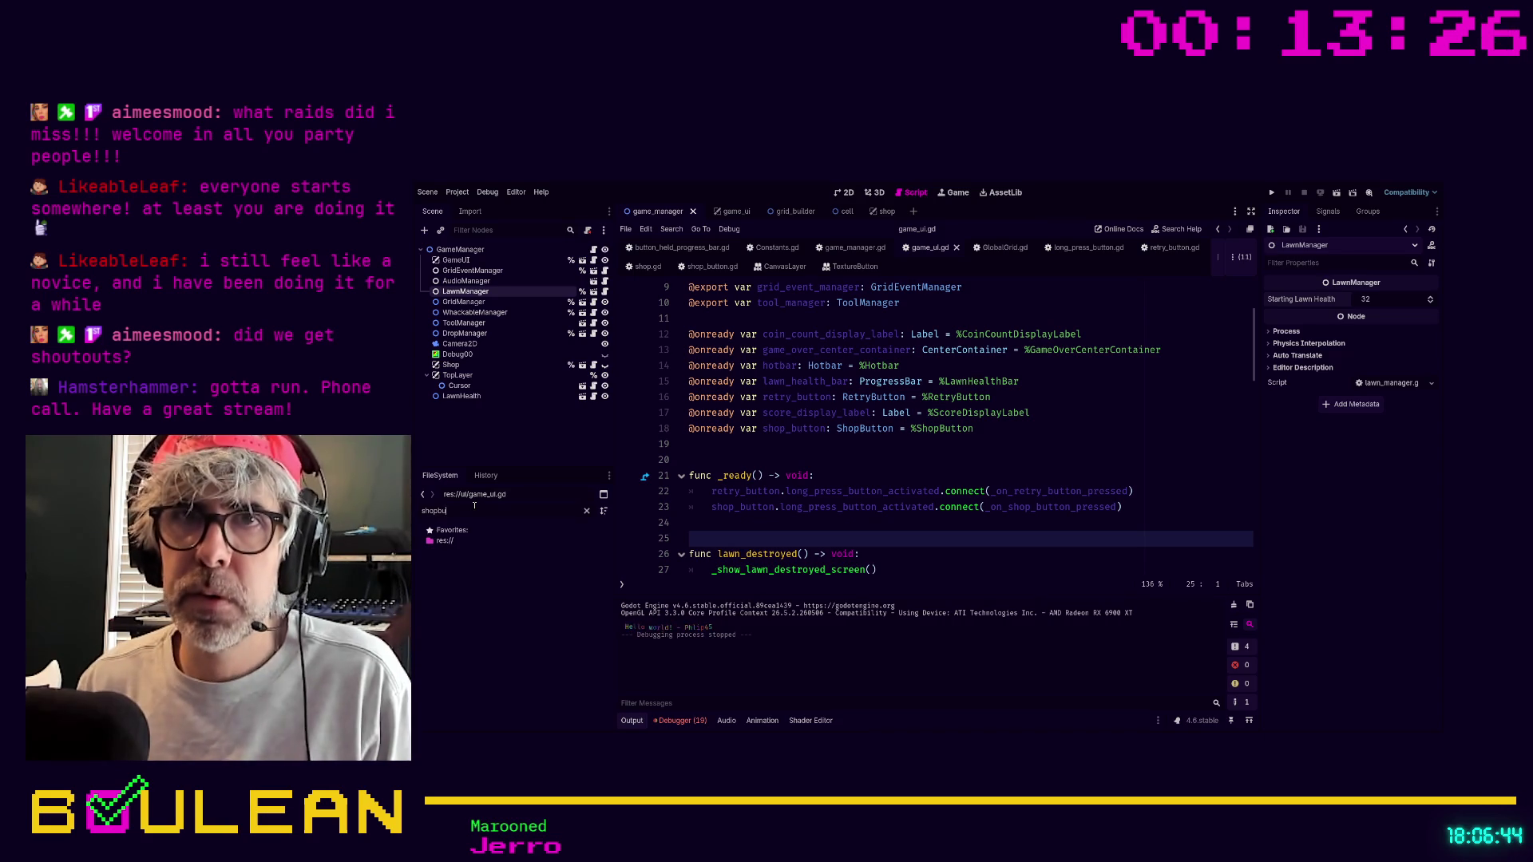
key(BackSpace)
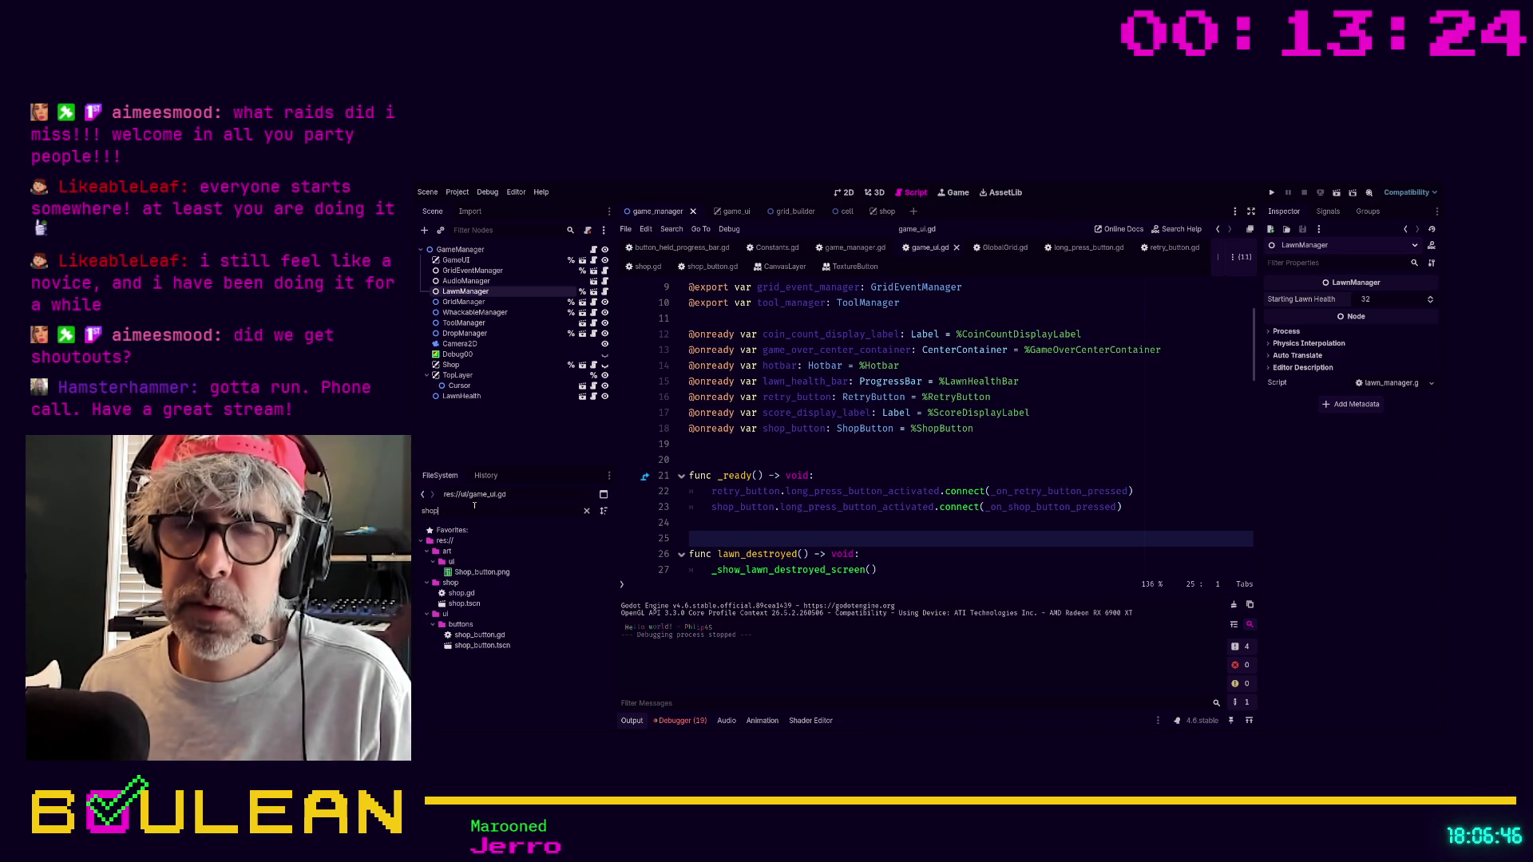
click(496, 646)
double_click(495, 646)
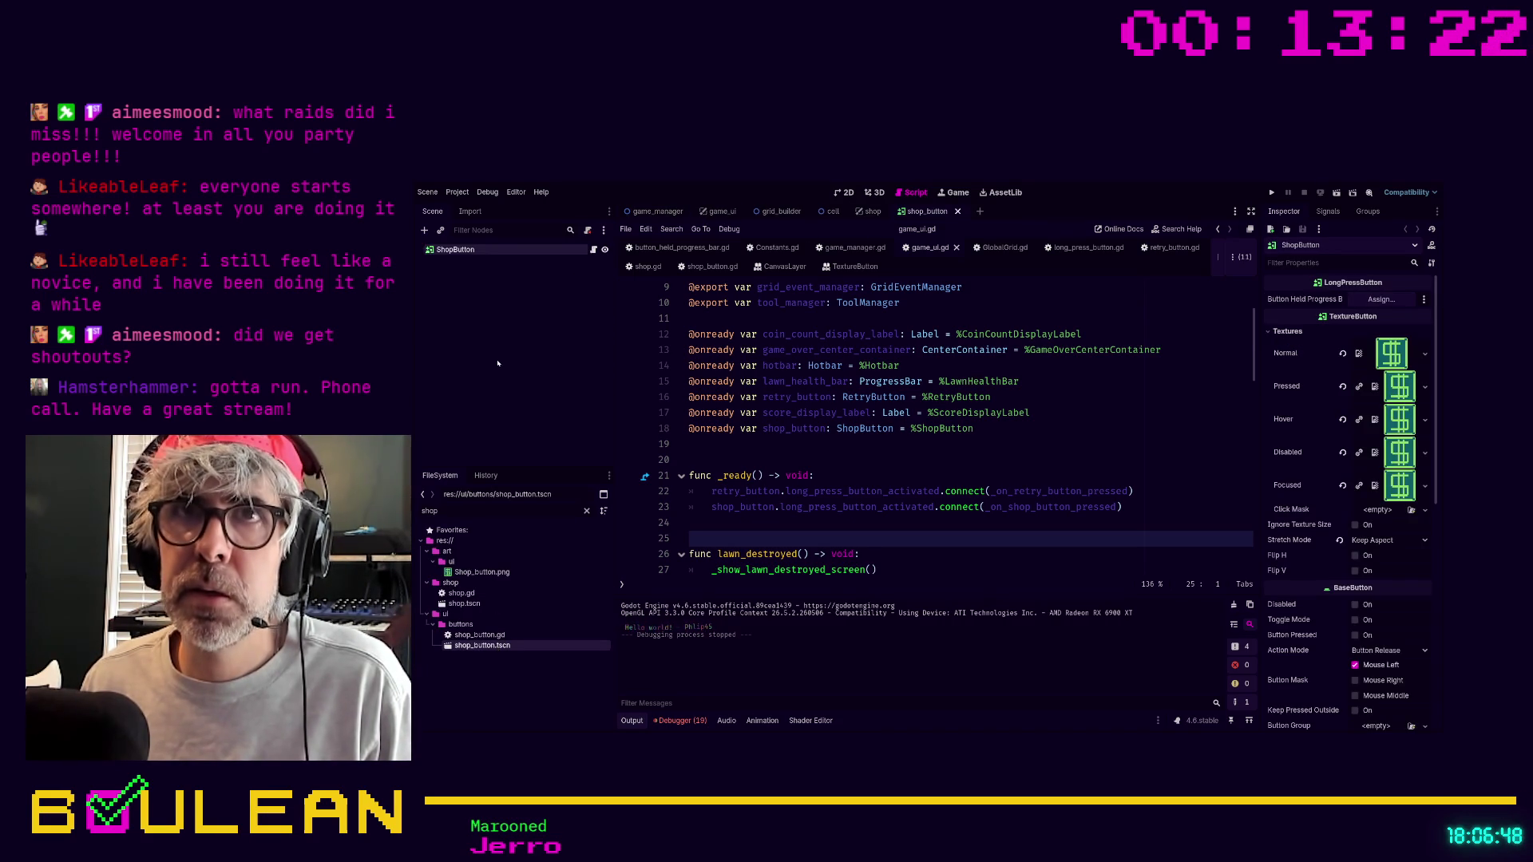
click(593, 250)
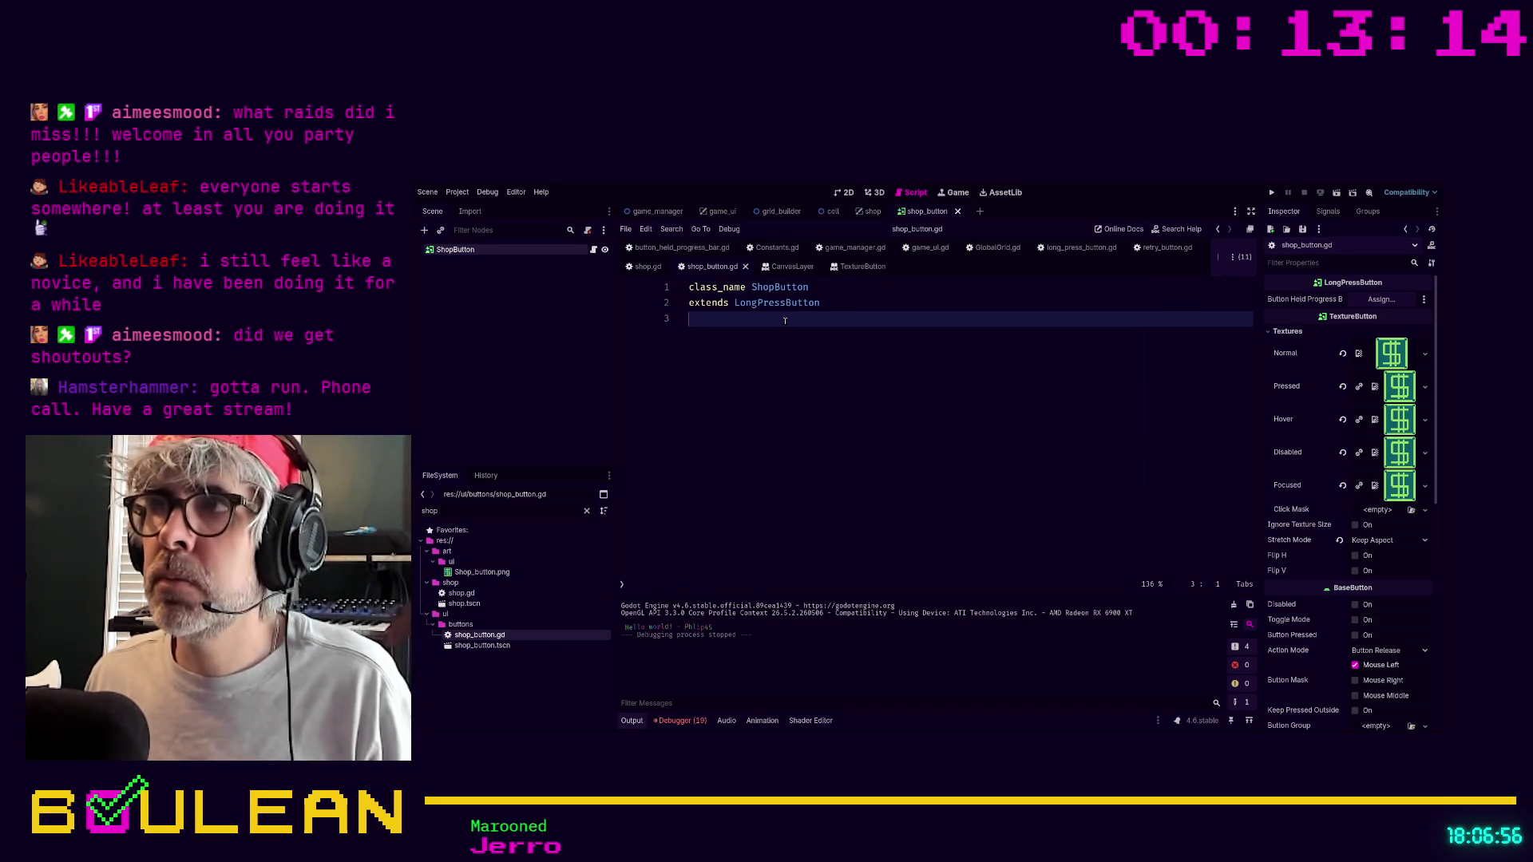
Read through long_press_button.gd, return to retry_button.gd, and select the FileSystem filter text.
click(1147, 248)
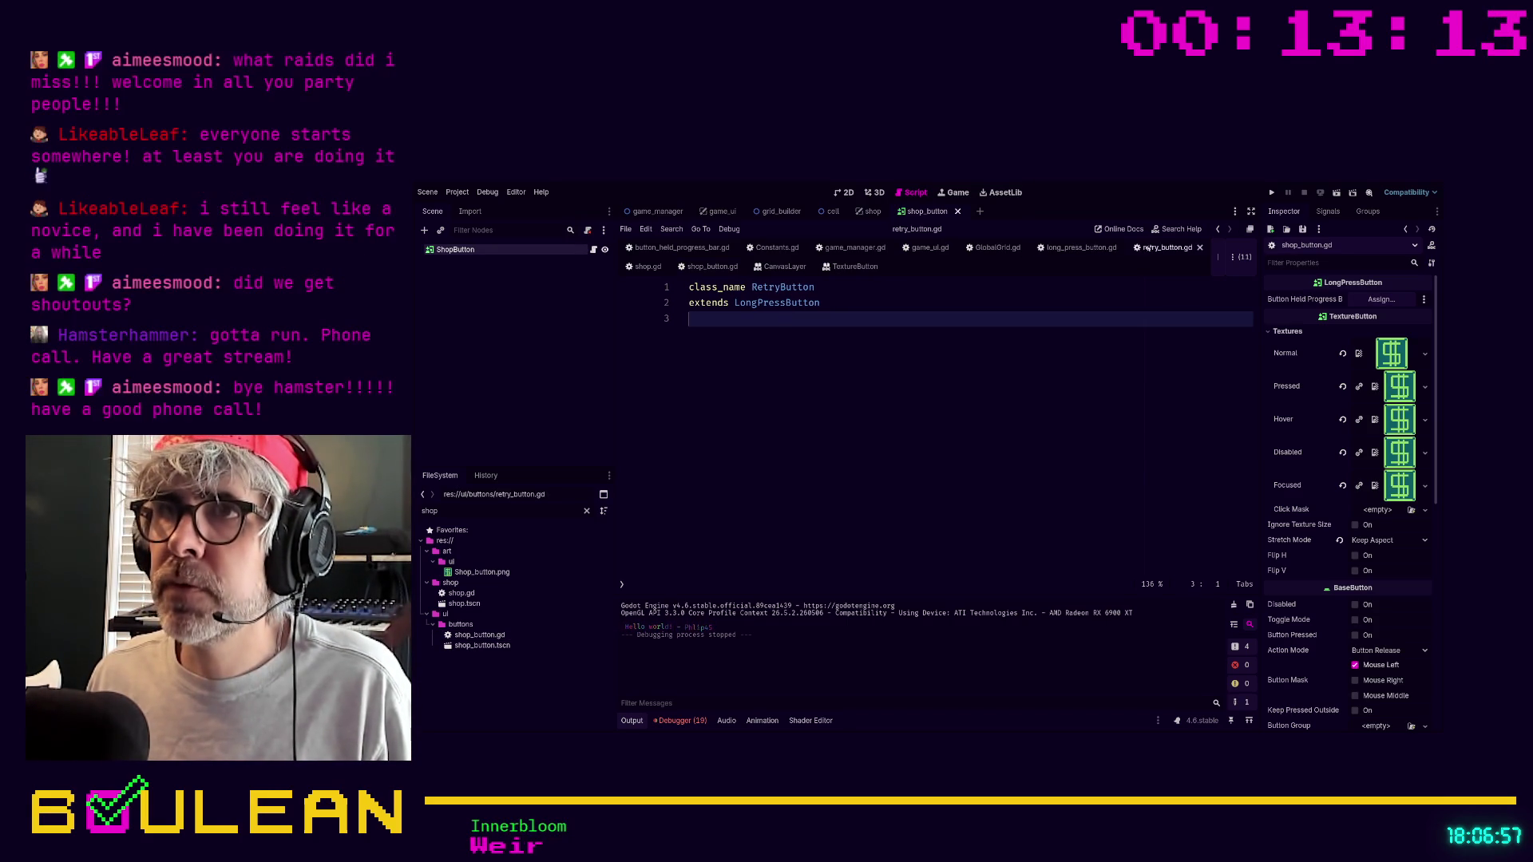
click(1073, 252)
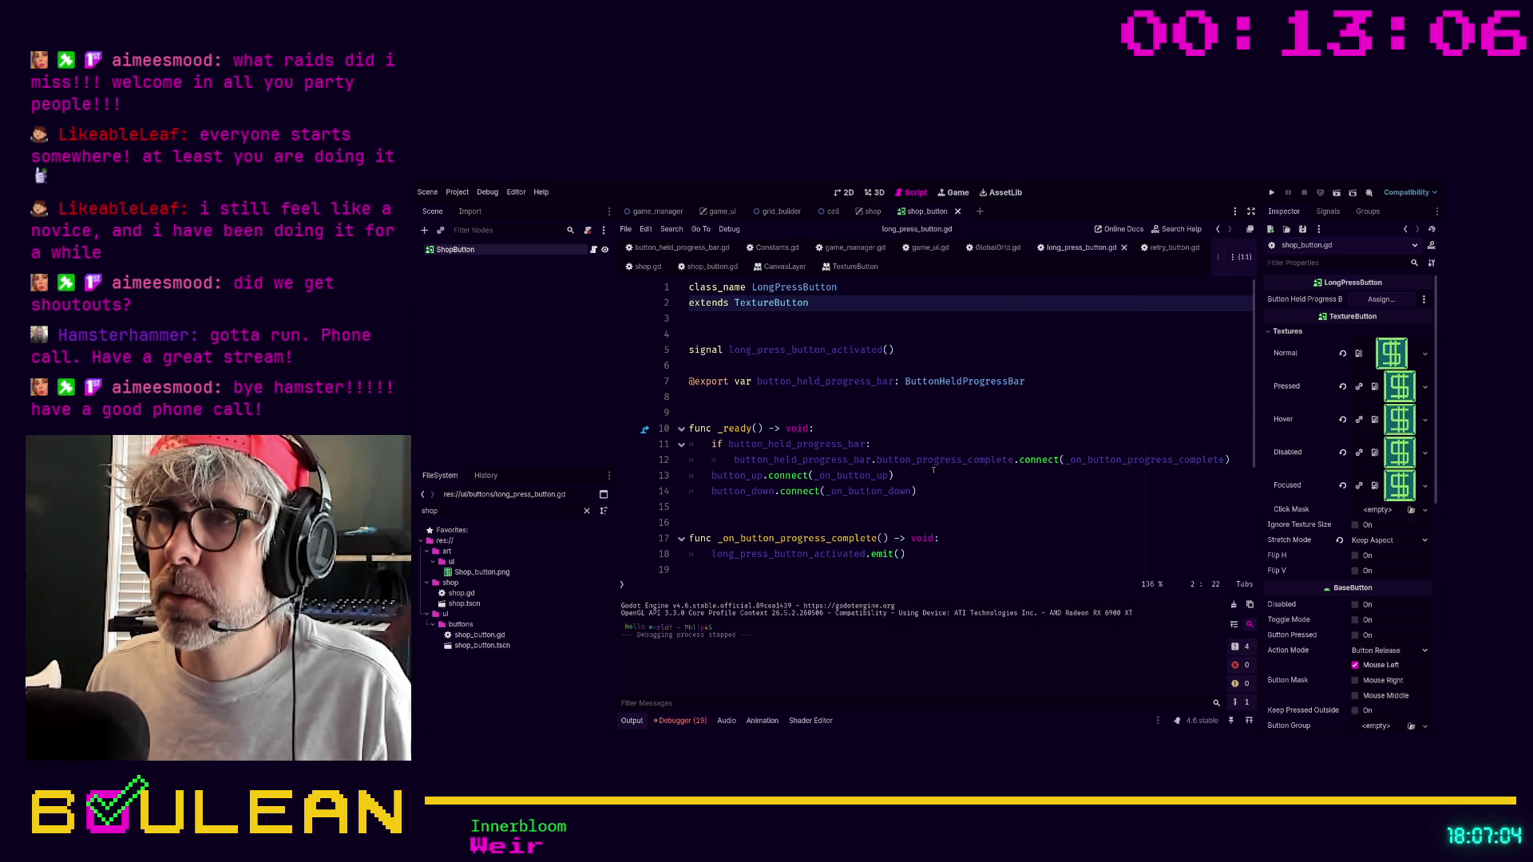
scroll(930, 474, down, 2)
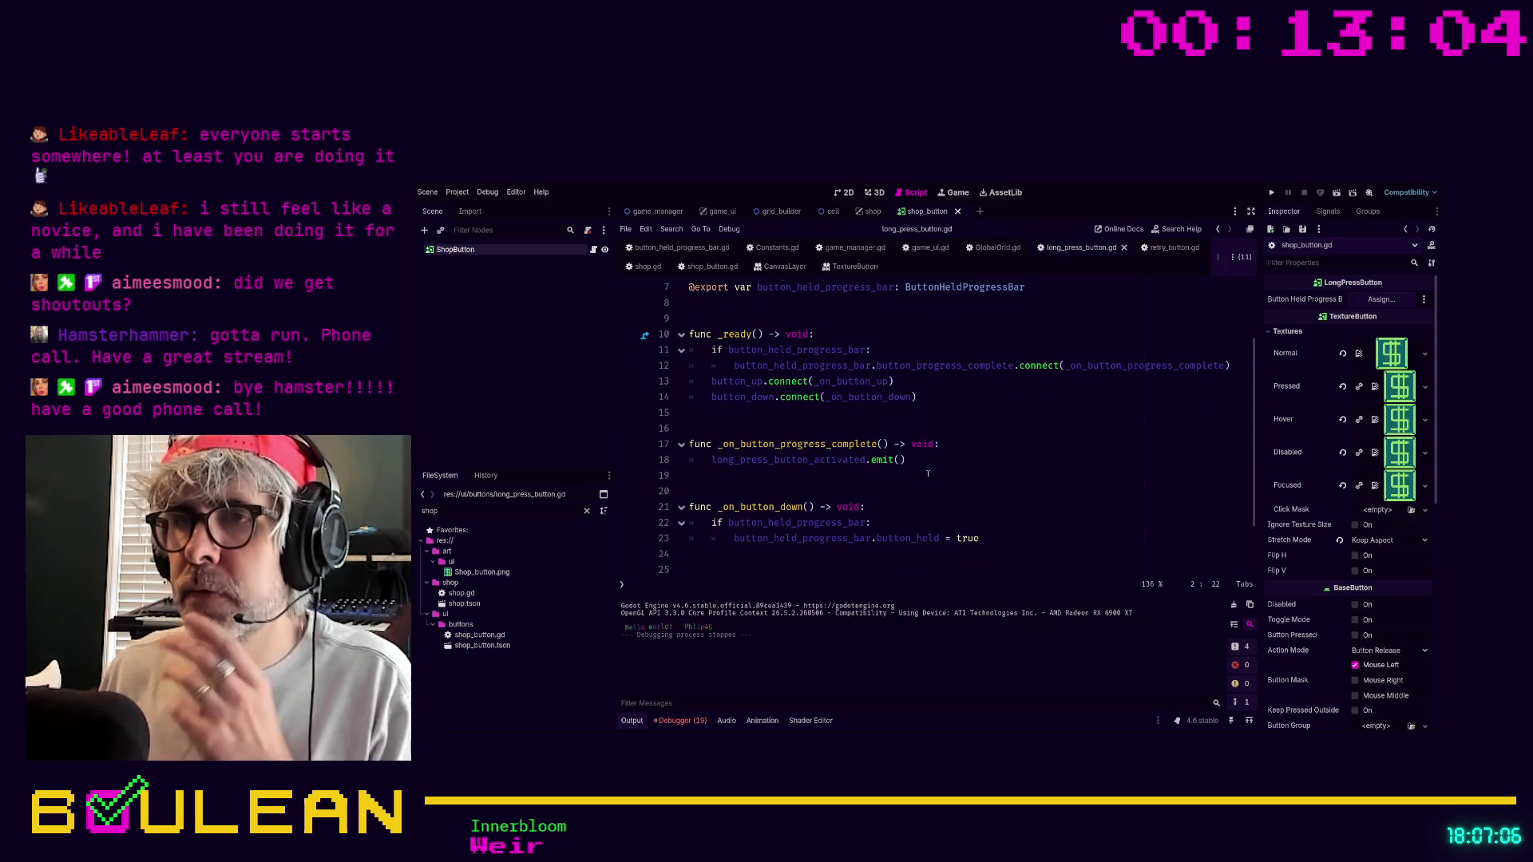
scroll(928, 474, down, 1)
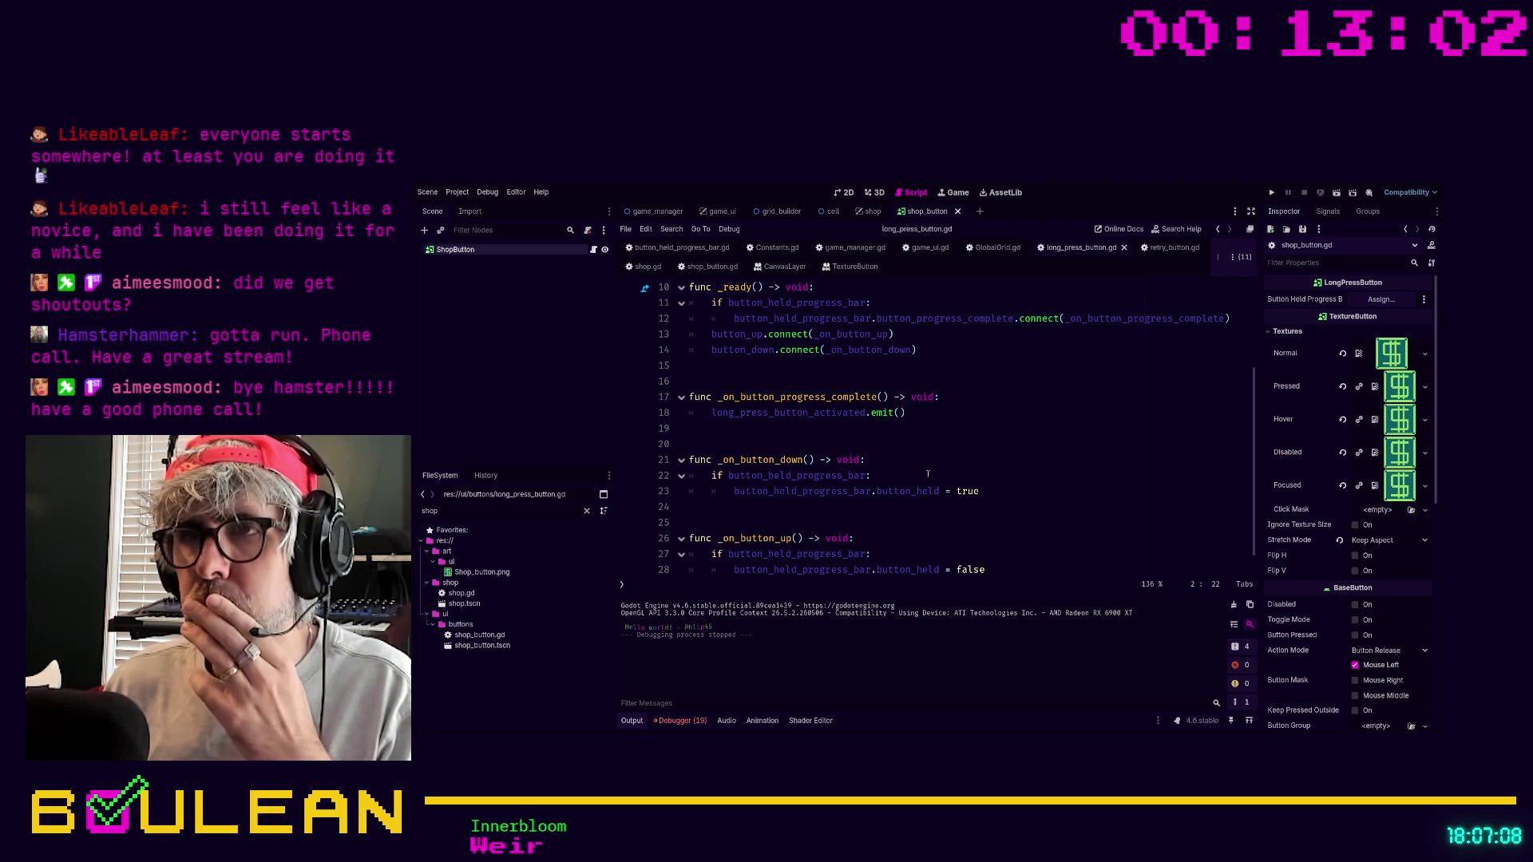
scroll(928, 474, down, 1)
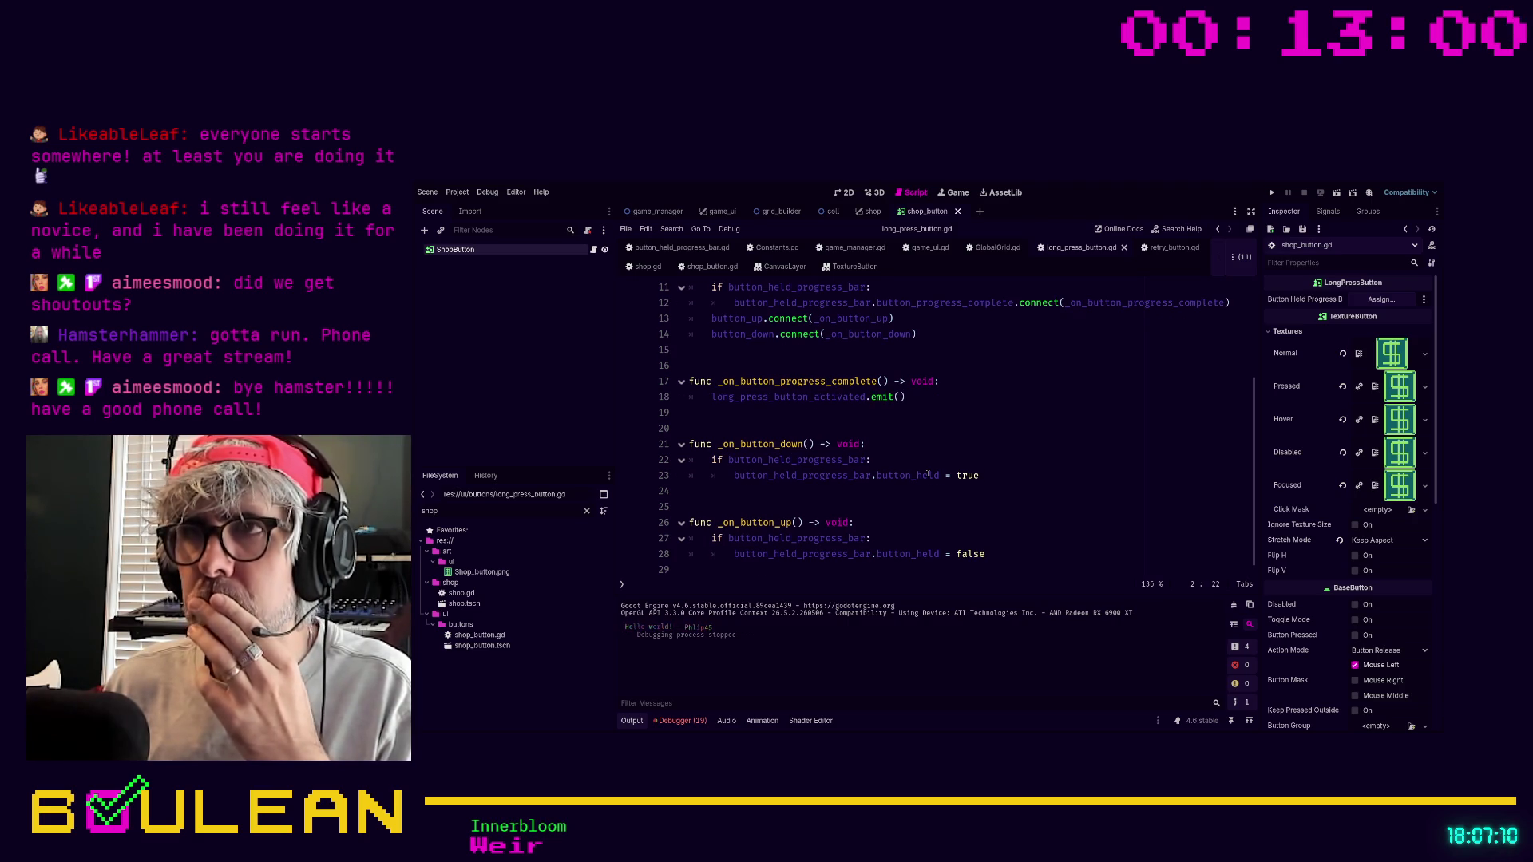
scroll(843, 409, up, 2)
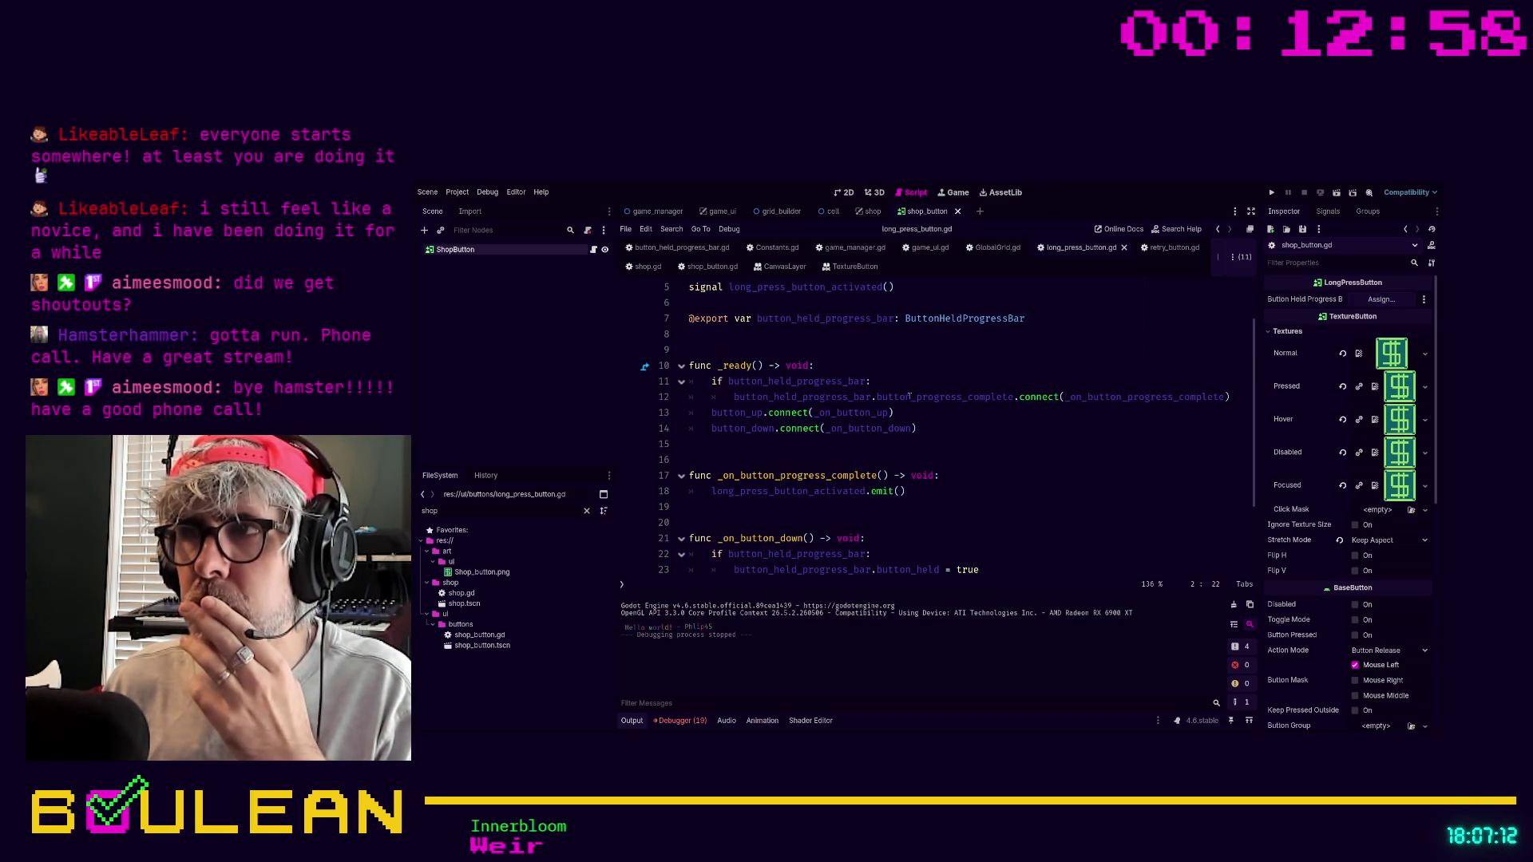
scroll(989, 440, up, 1)
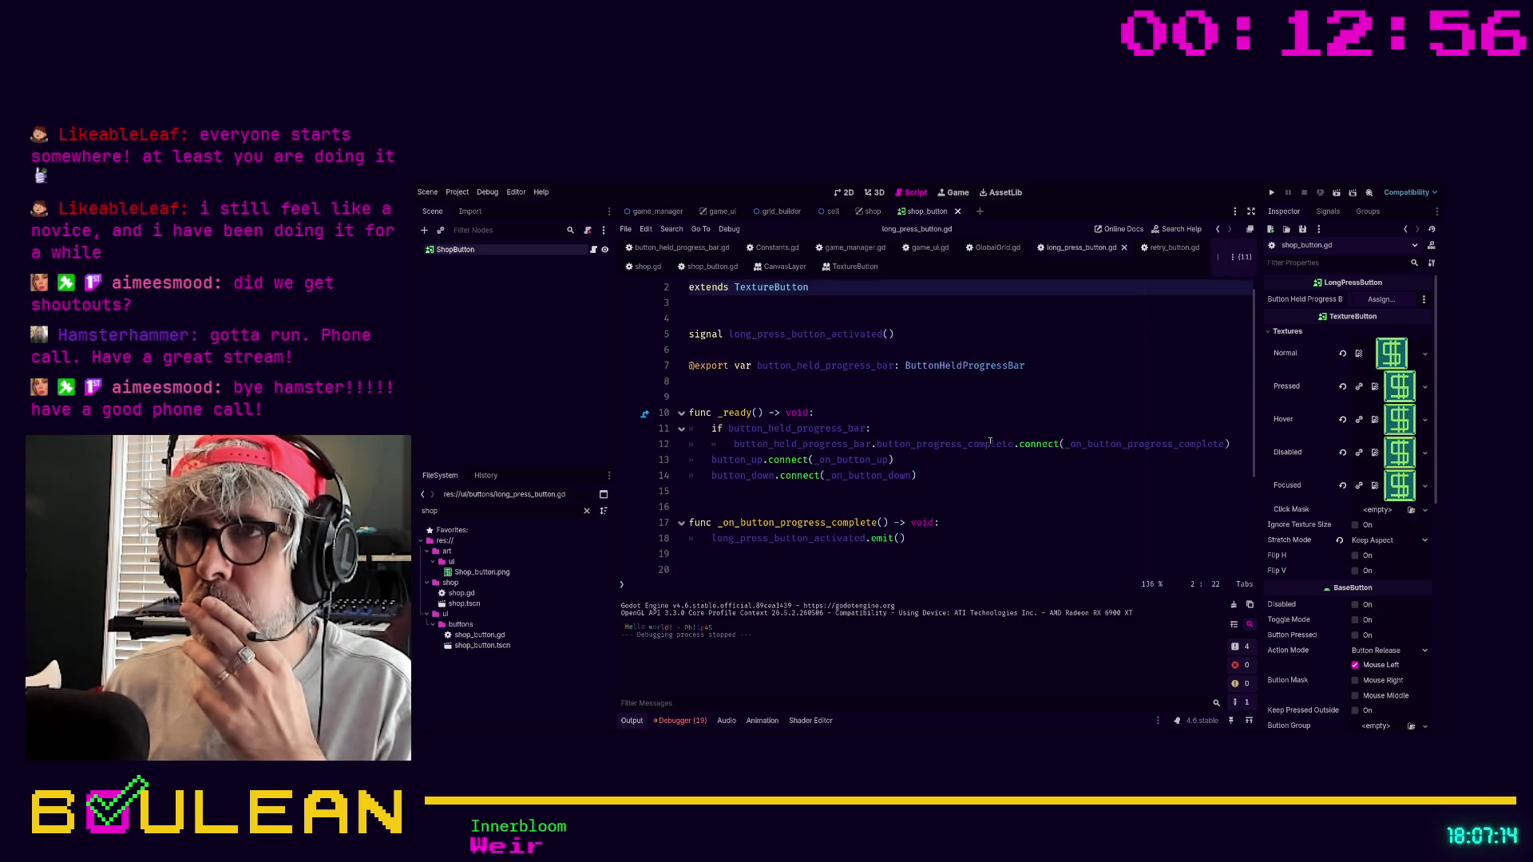
scroll(989, 440, down, 3)
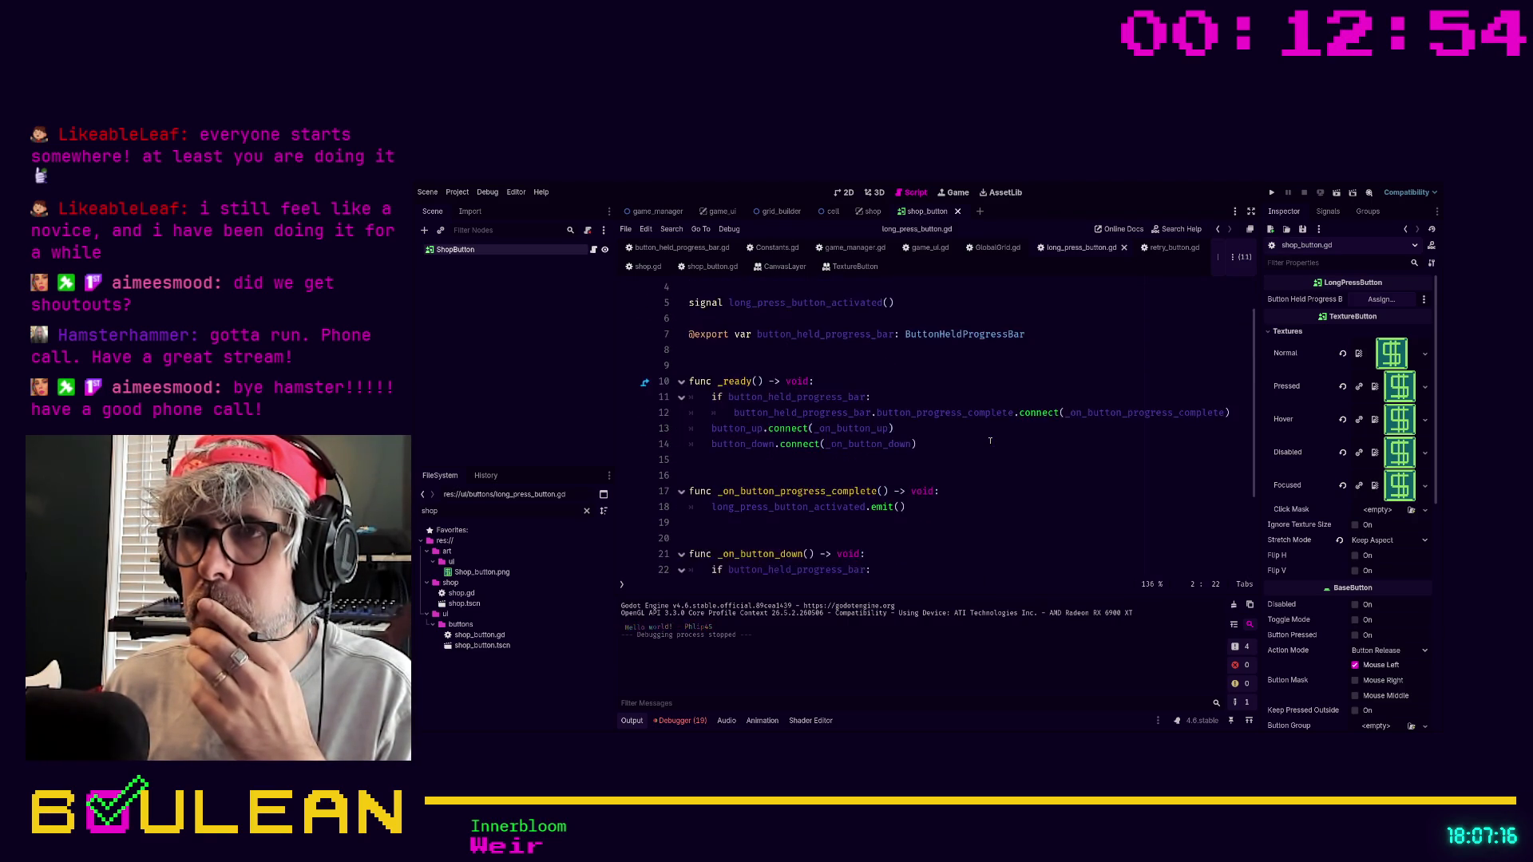
scroll(989, 440, up, 3)
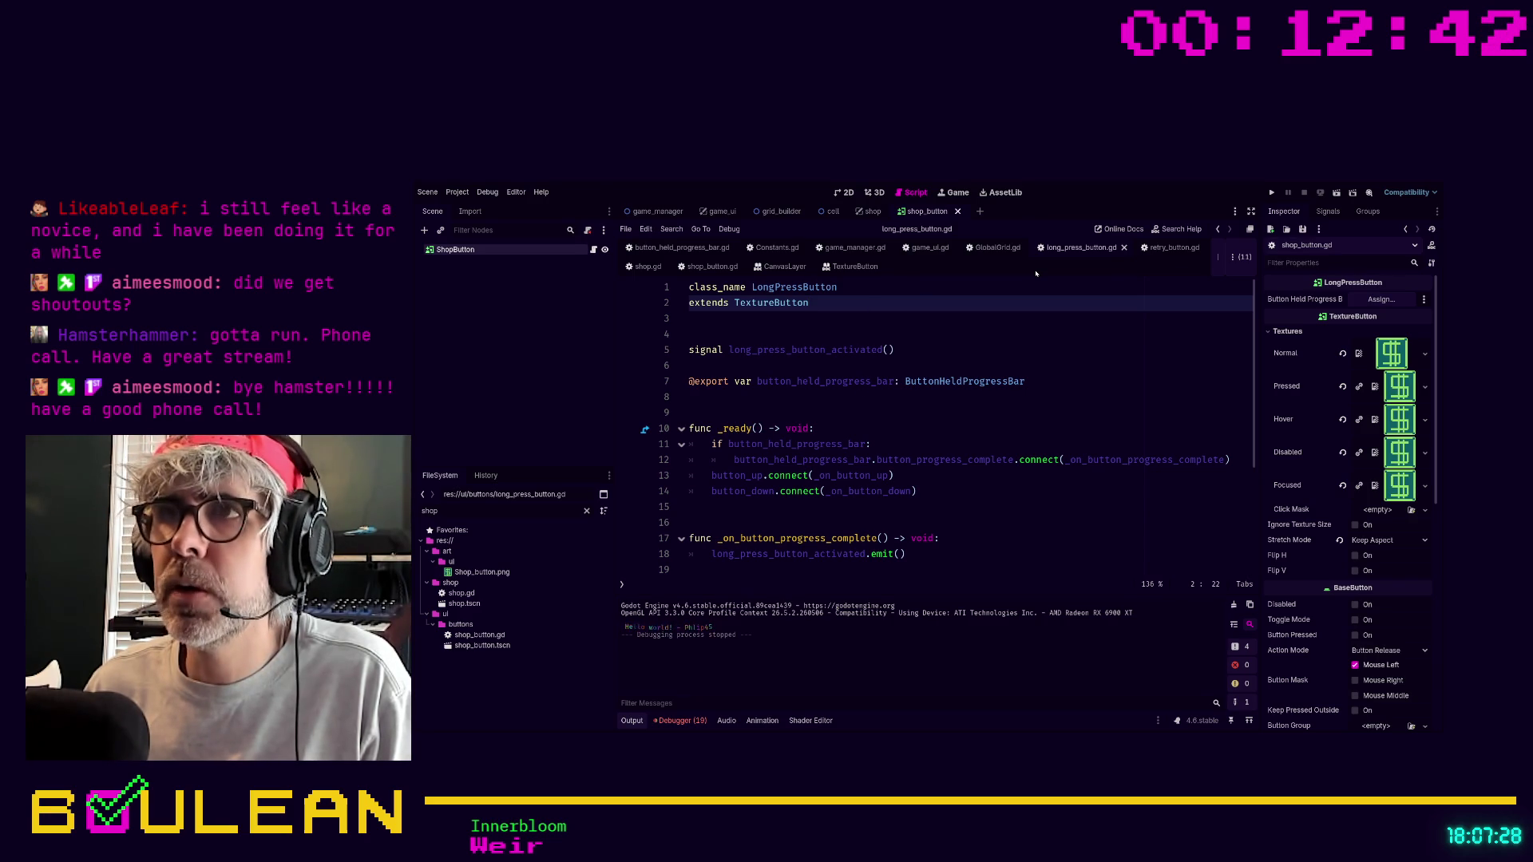
click(1169, 254)
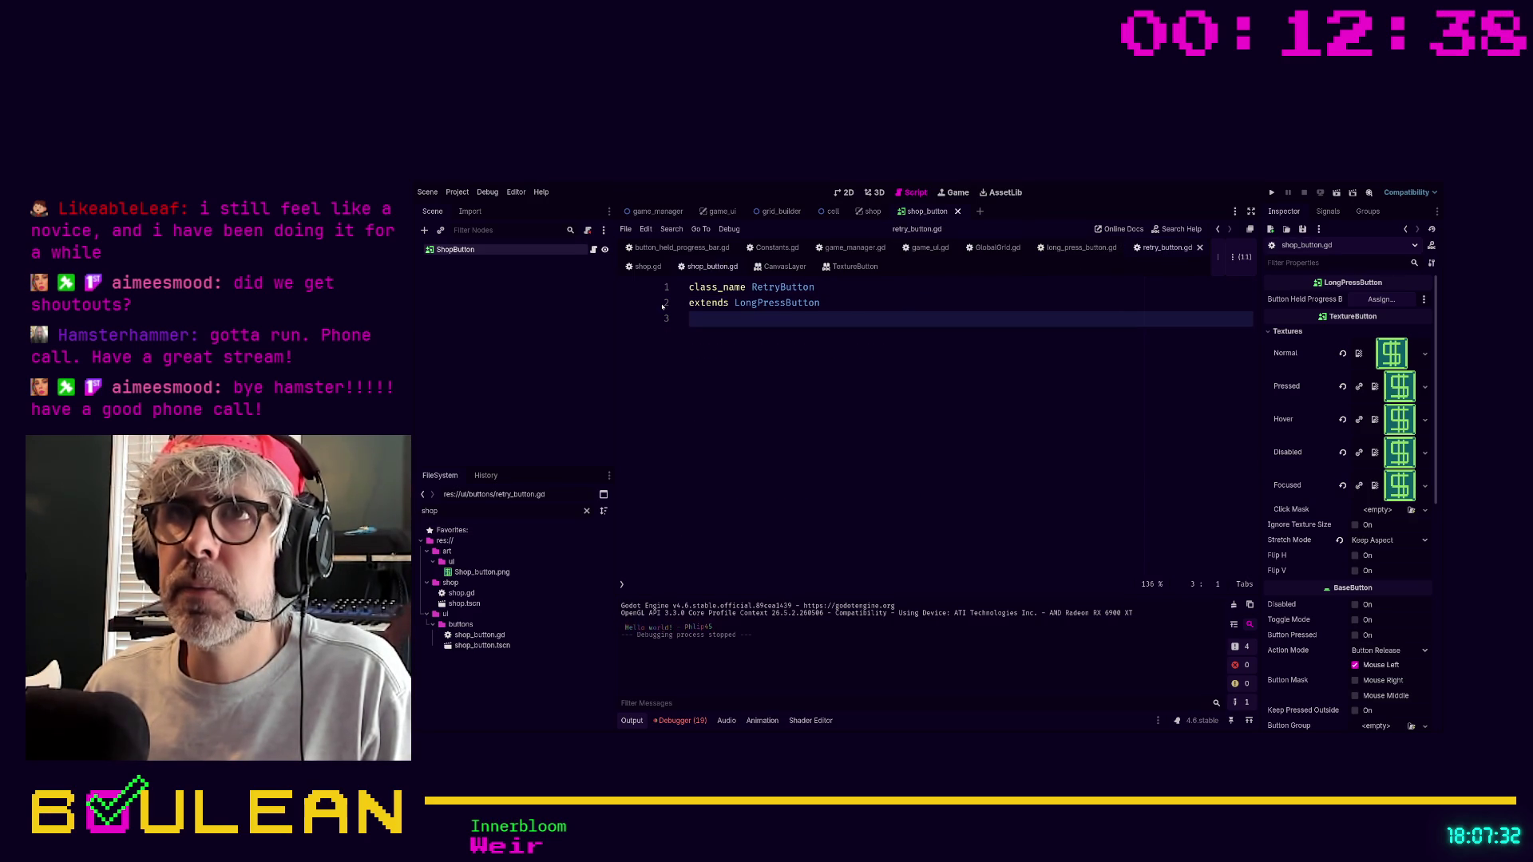
double_click(443, 512)
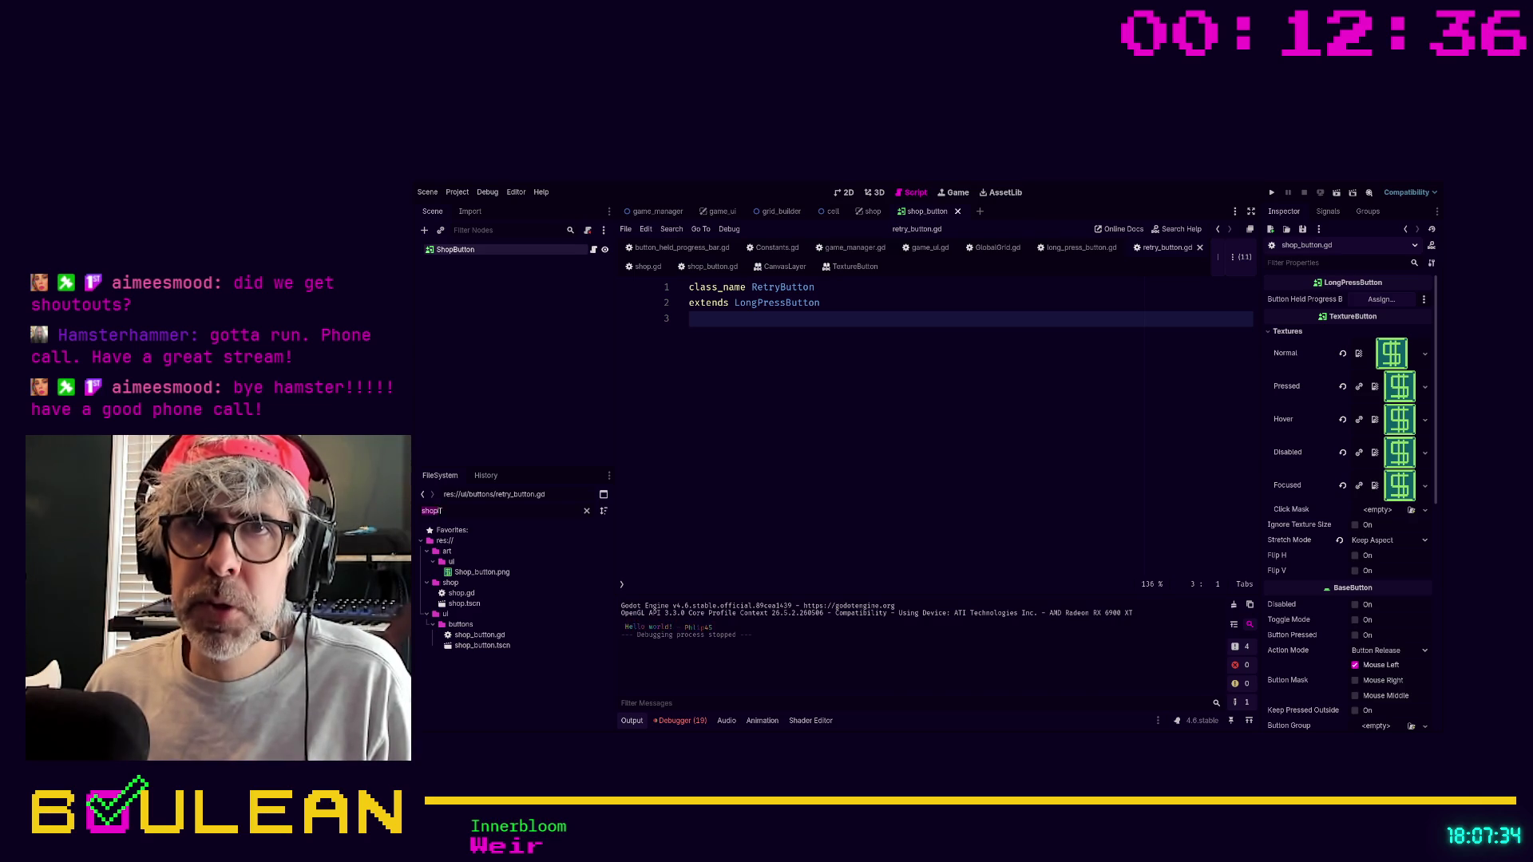
Filter FileSystem by 'retry', open retry_button.tscn and select its ButtonHoldProgressBar.
text(retry)
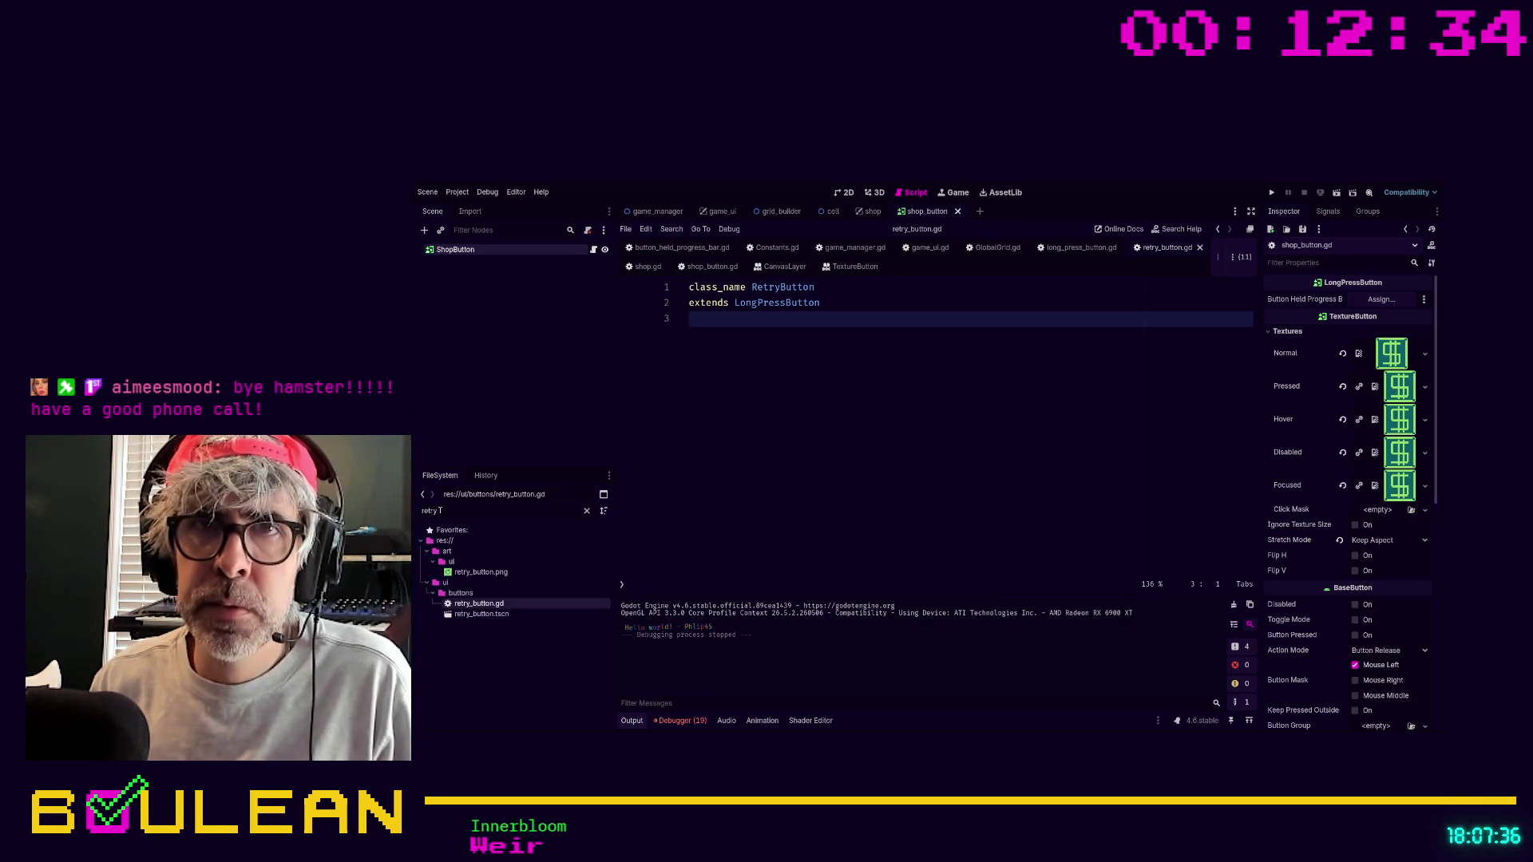
double_click(471, 614)
click(481, 262)
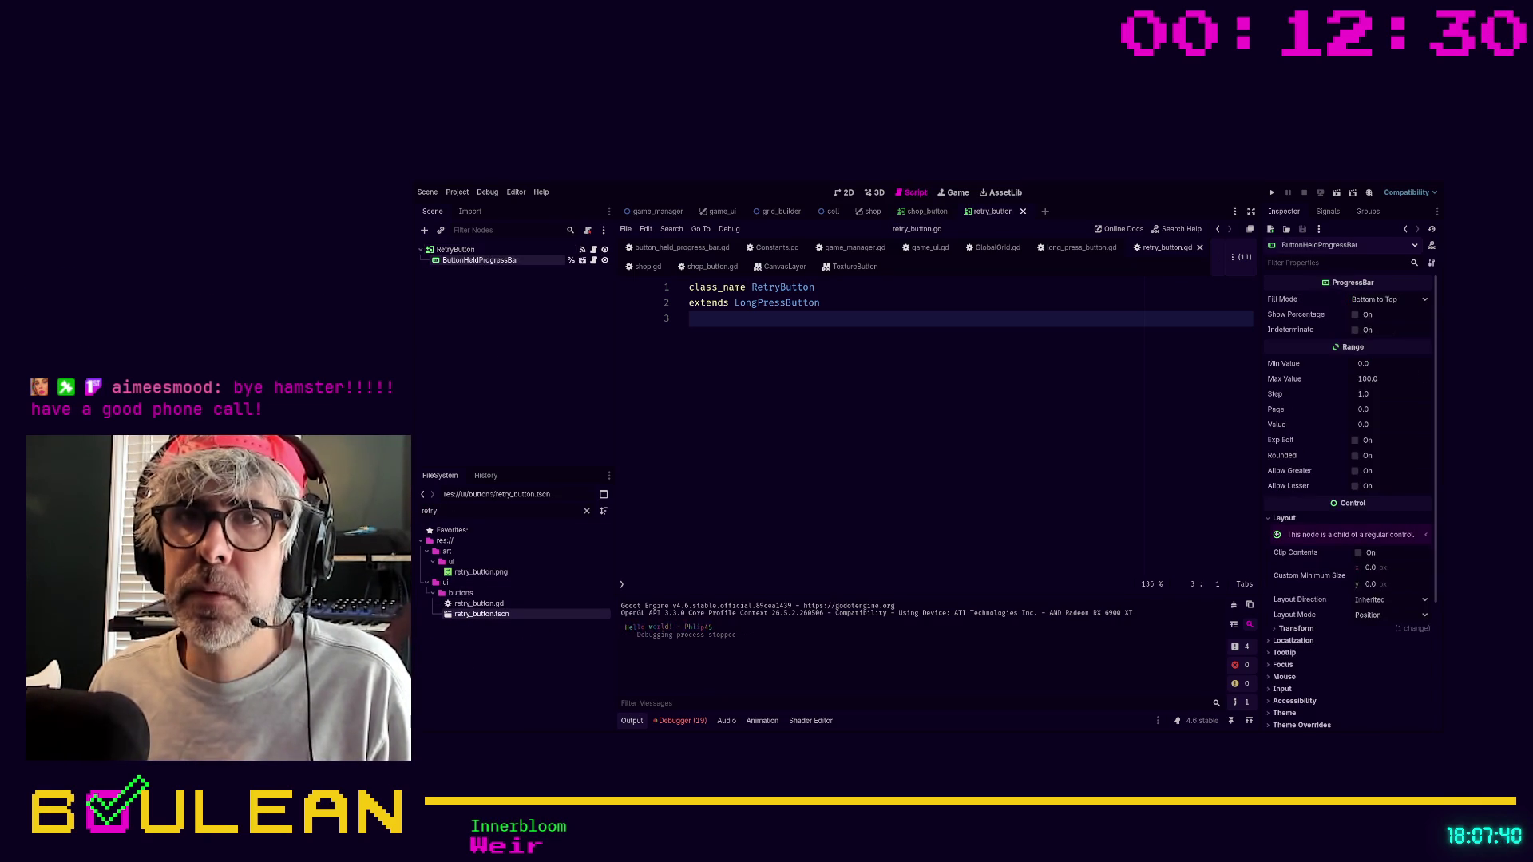
Refilter FileSystem by 'button' and switch back to the shop_button scene tab.
double_click(492, 511)
text(button)
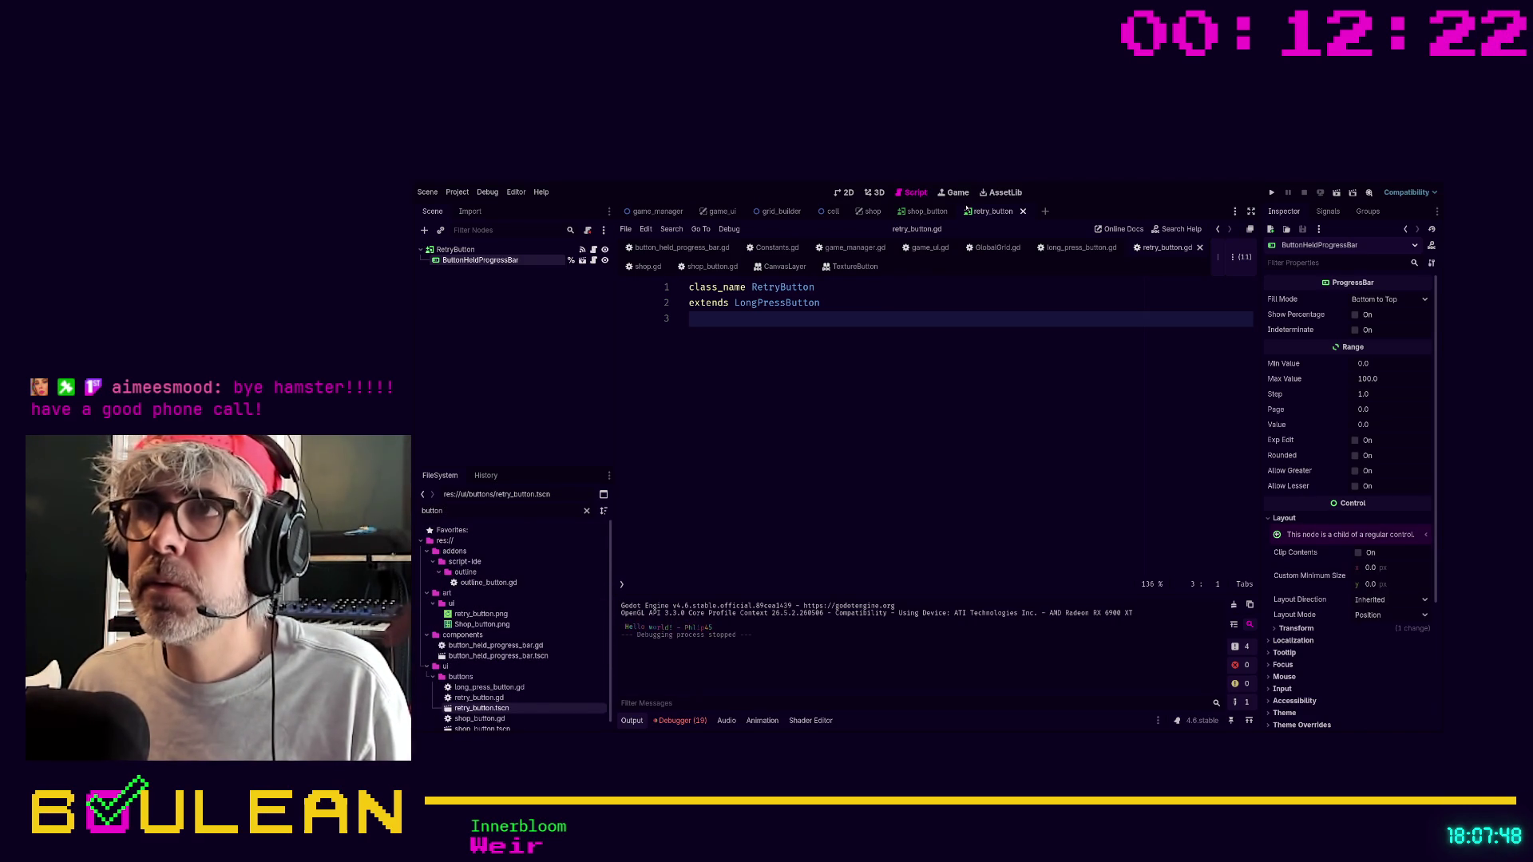
click(924, 214)
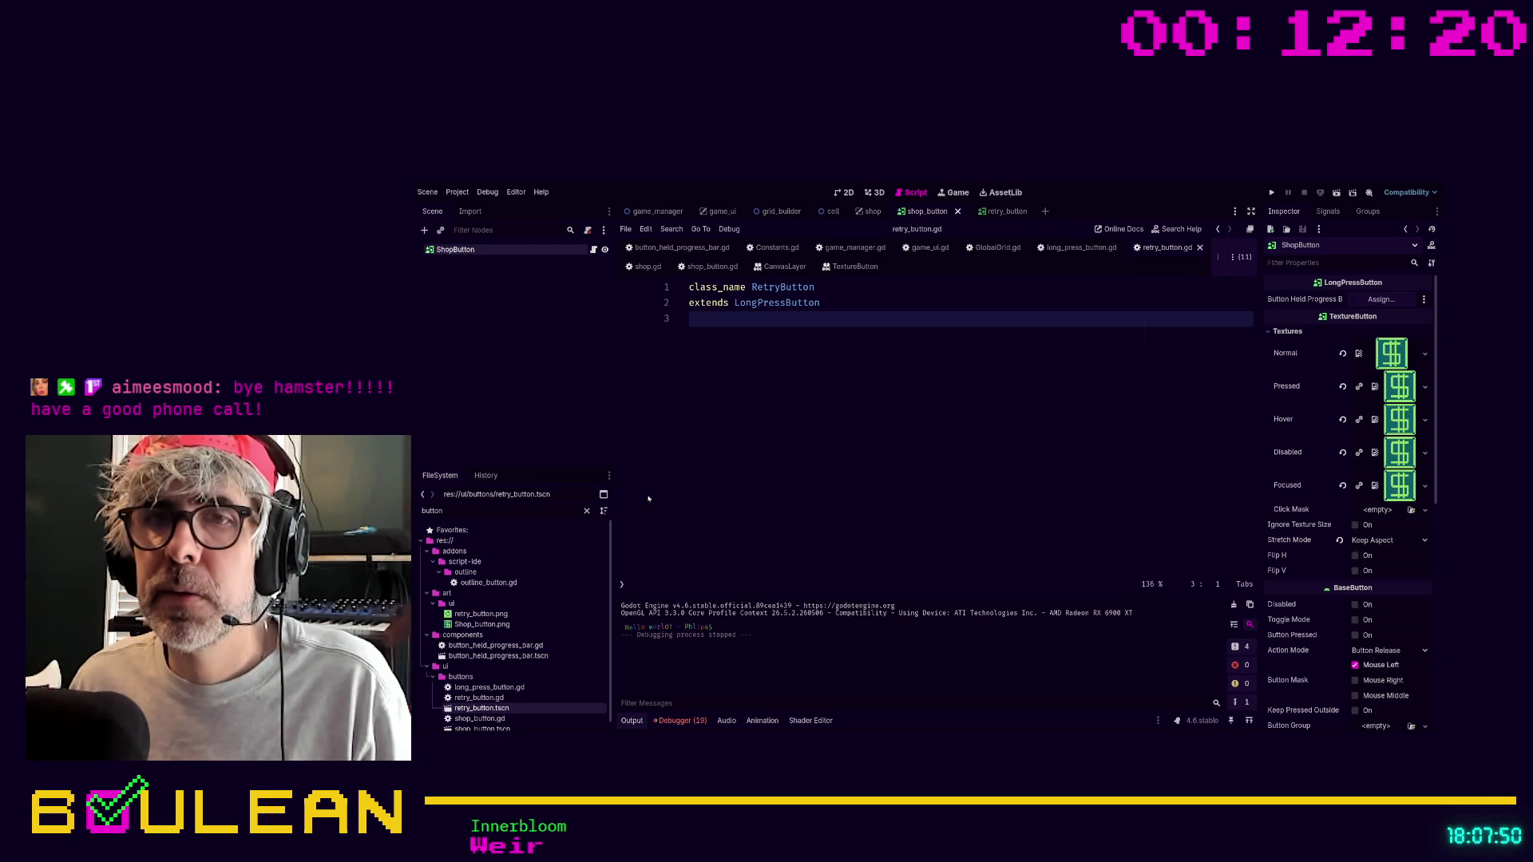
Drag button_held_progress_bar.tscn under ShopButton, link it as its held progress bar, and run the game.
mouse_move(524, 656)
mouse_down()
mouse_move(483, 294)
mouse_move(457, 259)
mouse_up()
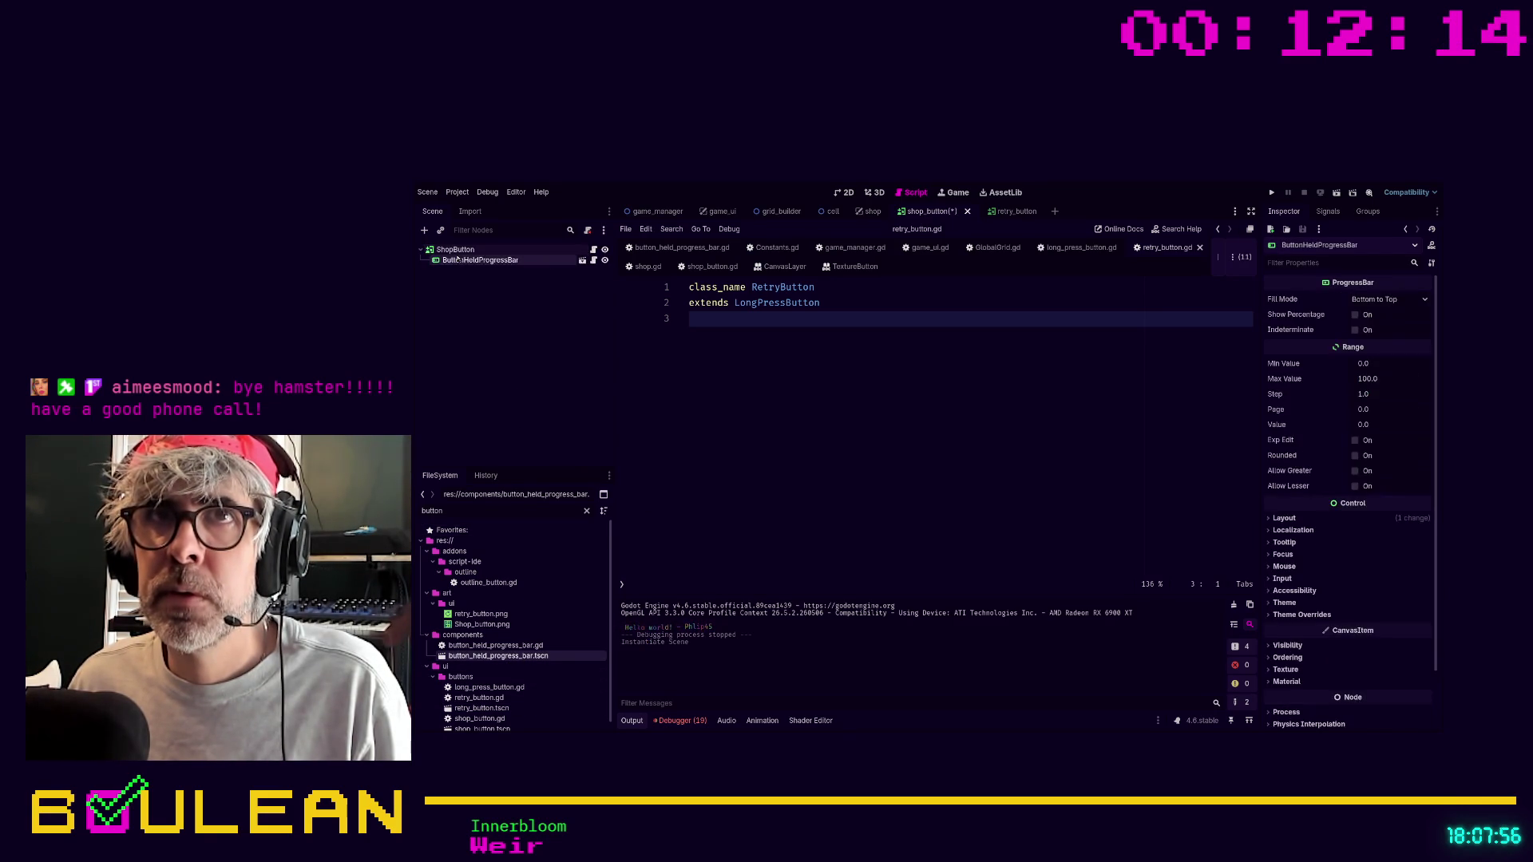
click(457, 250)
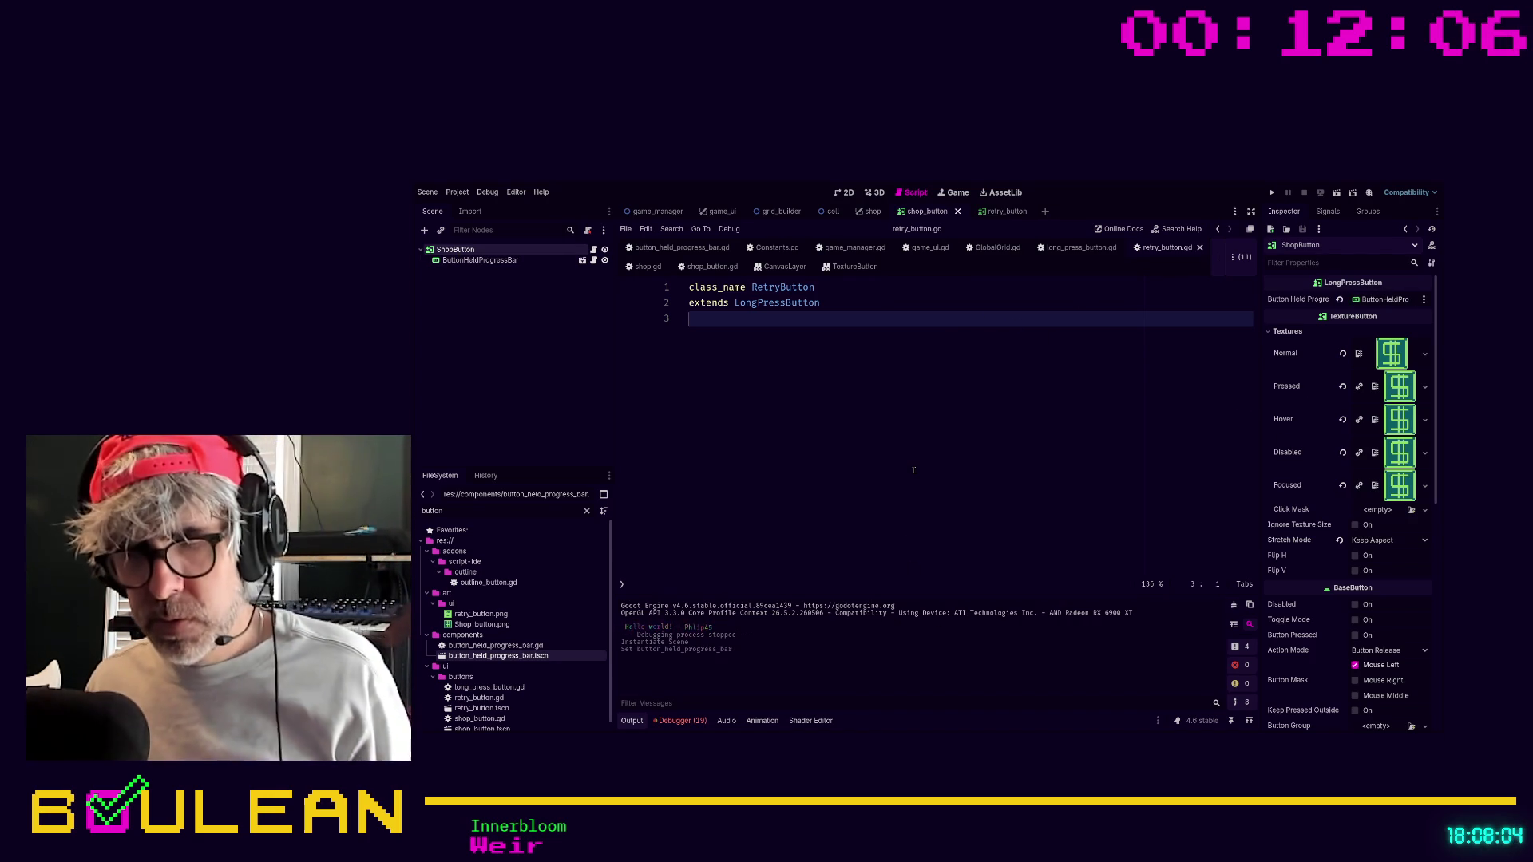
key(F5)
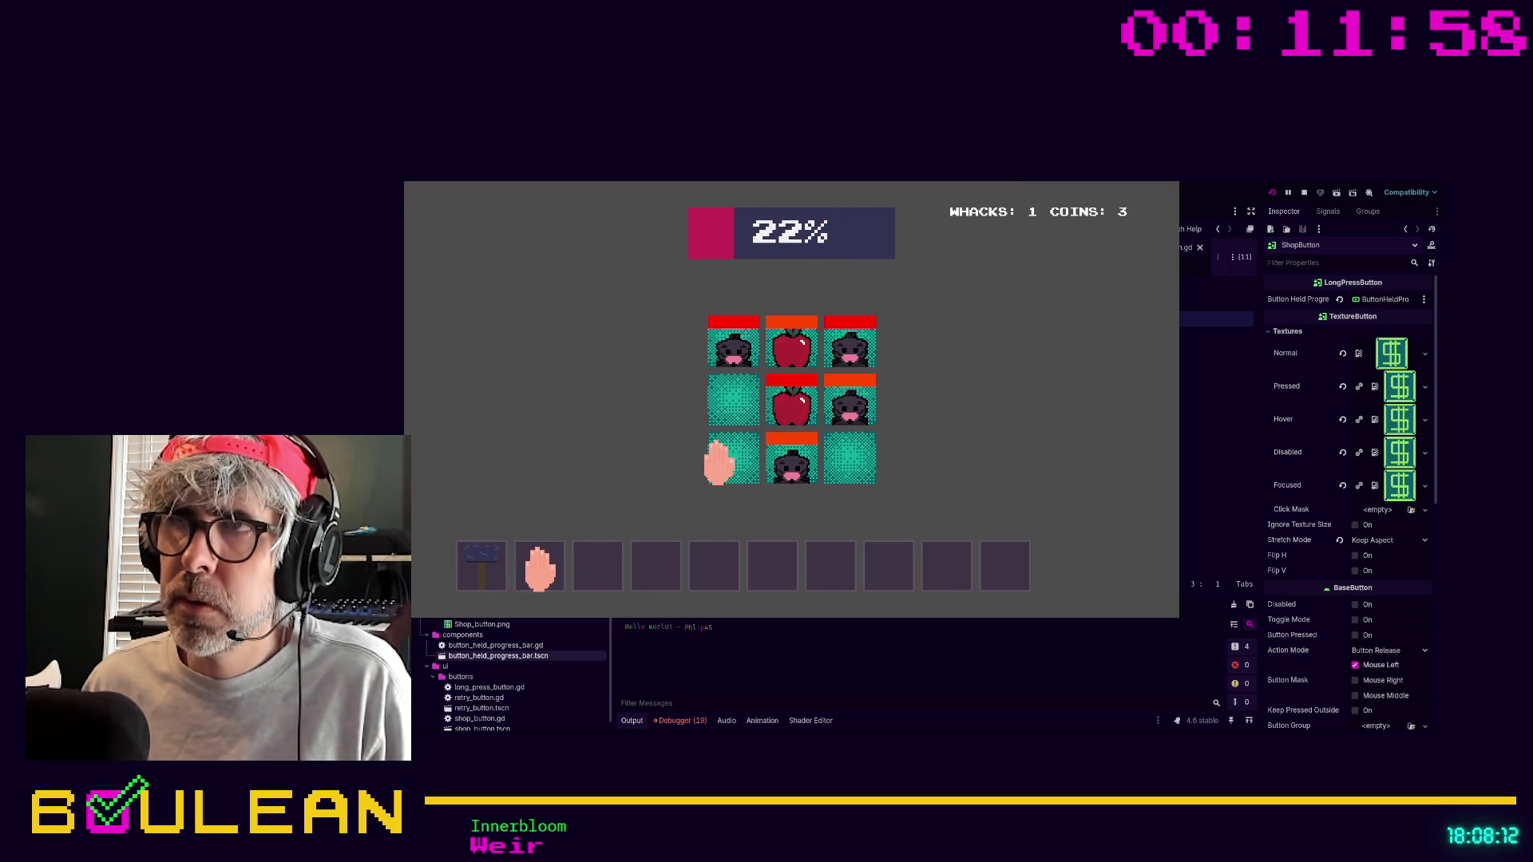
Hold the in-game $ button until the SHOP screen opens, then stop the game with F8.
click(835, 439)
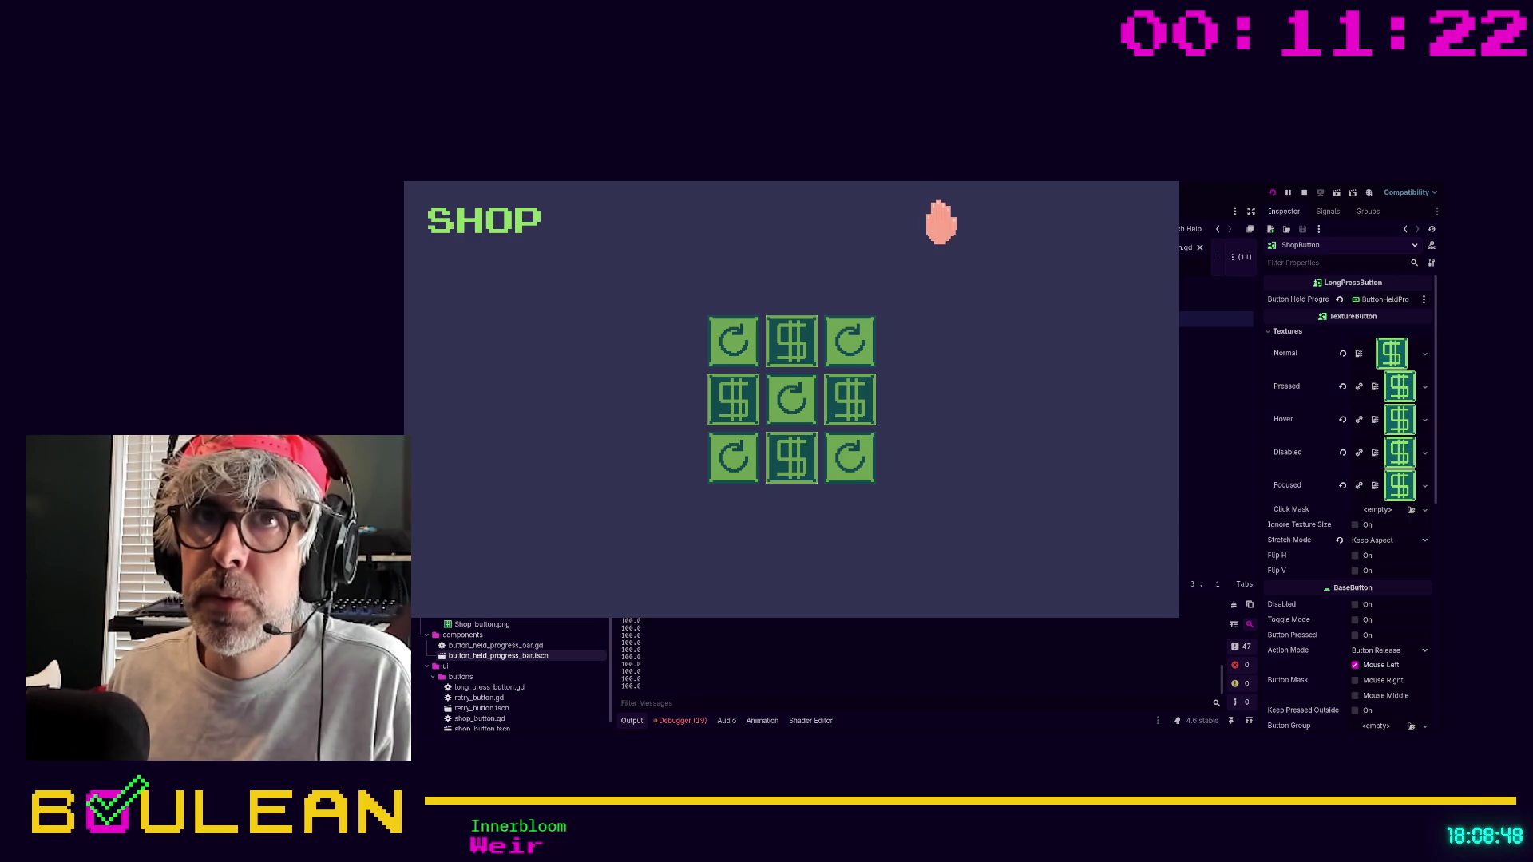
key(F8)
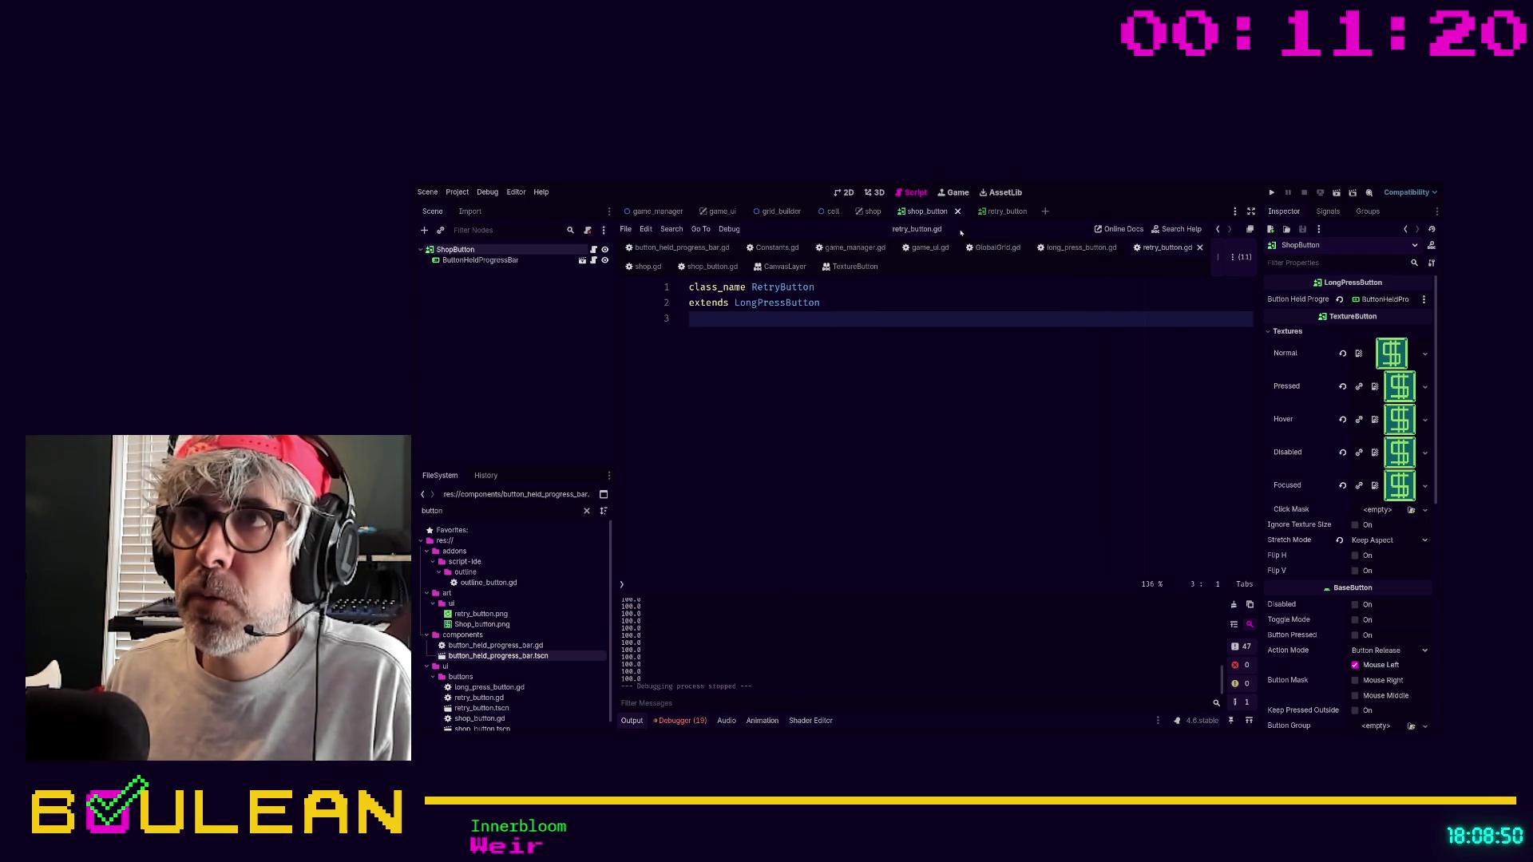
In the Shop scene, add a retry_button.tscn instance found via 'retr' and unhide the Shop's contents.
click(870, 211)
click(843, 192)
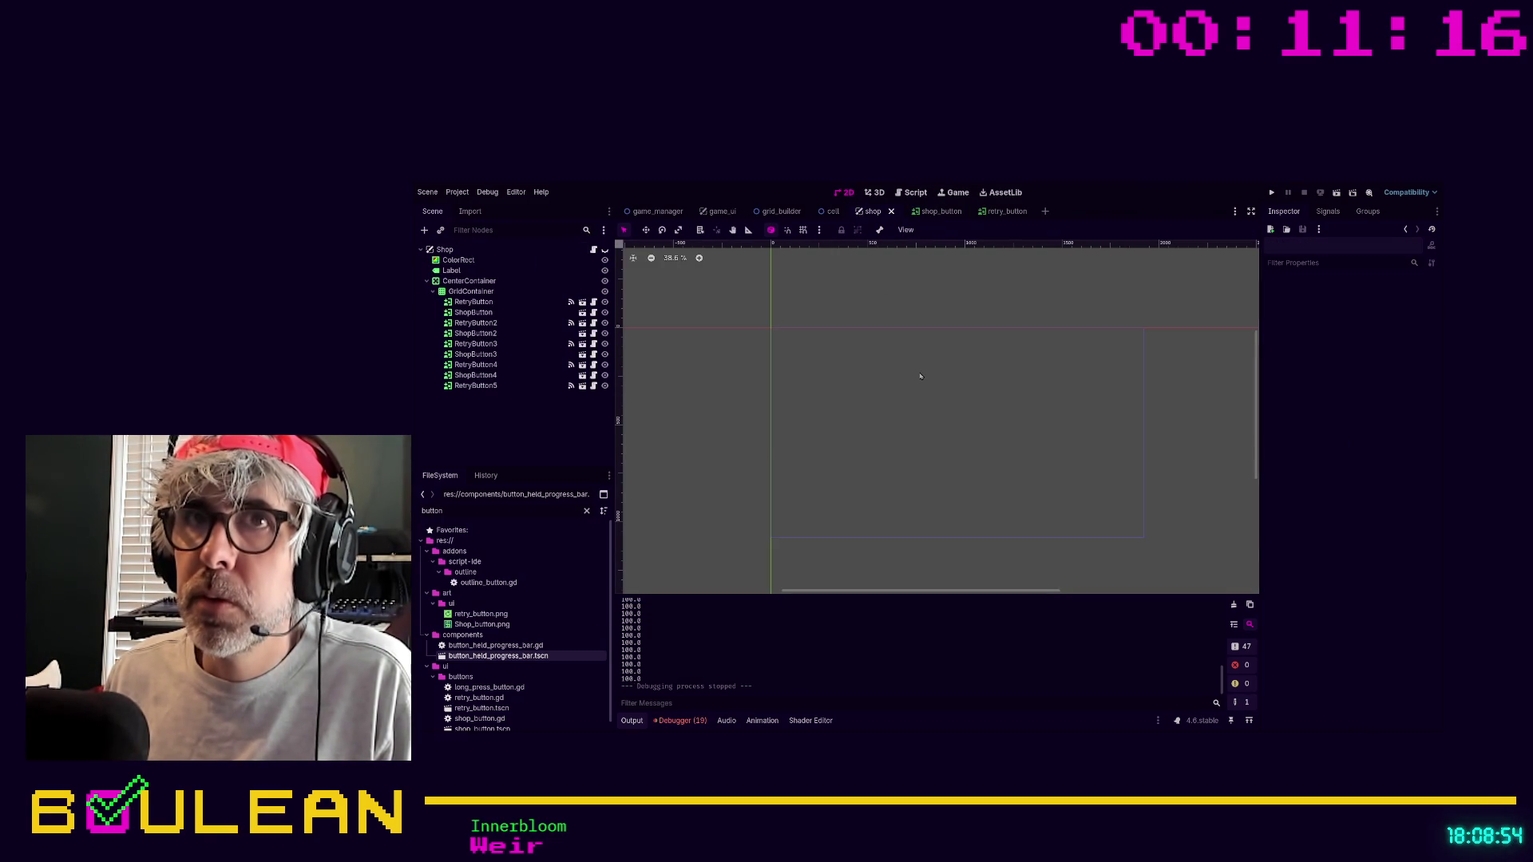
click(460, 510)
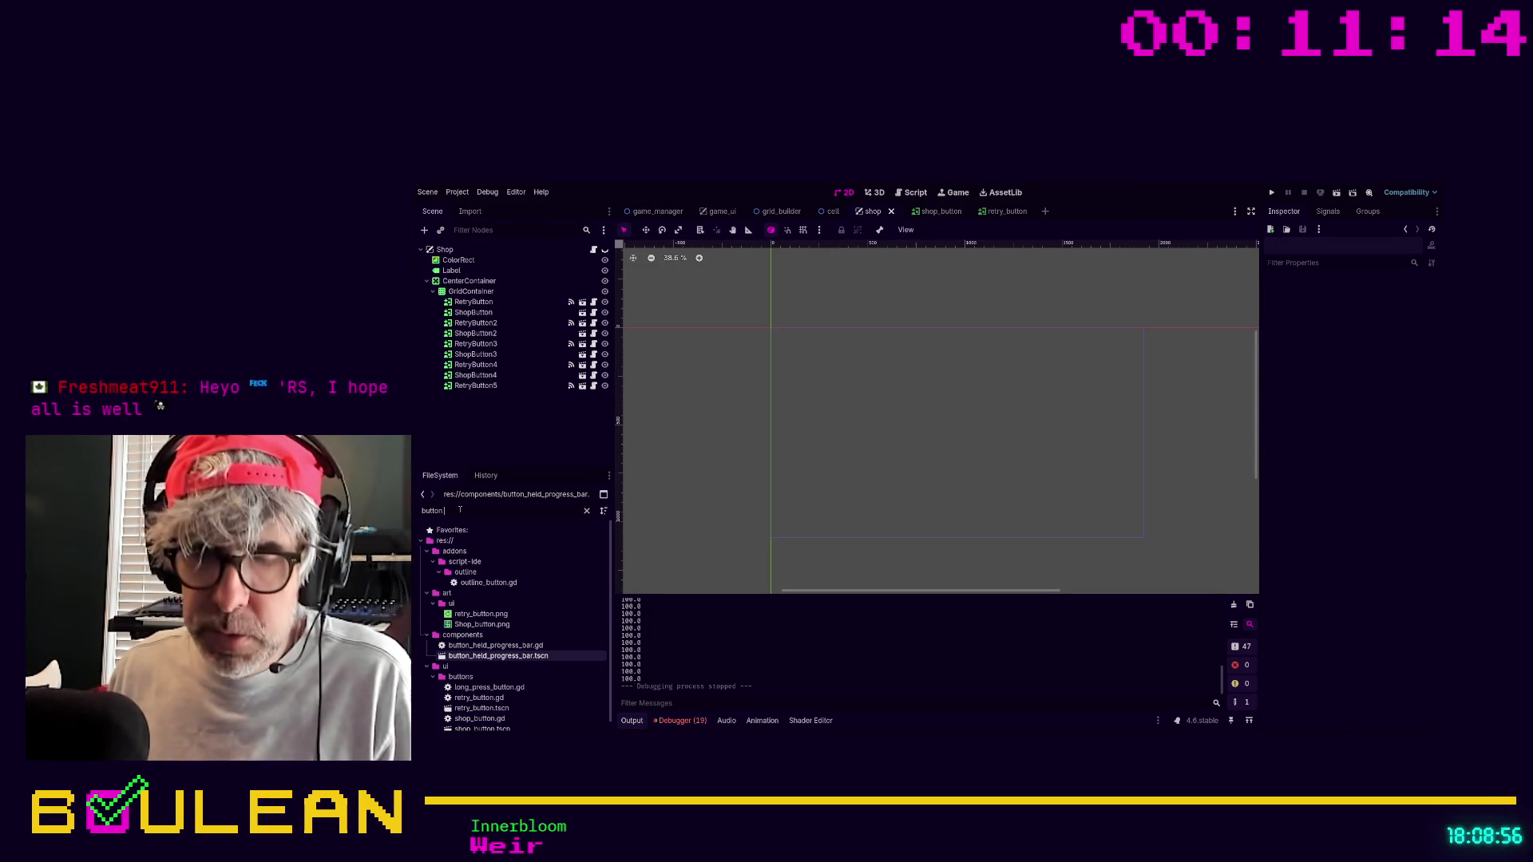
text(retr)
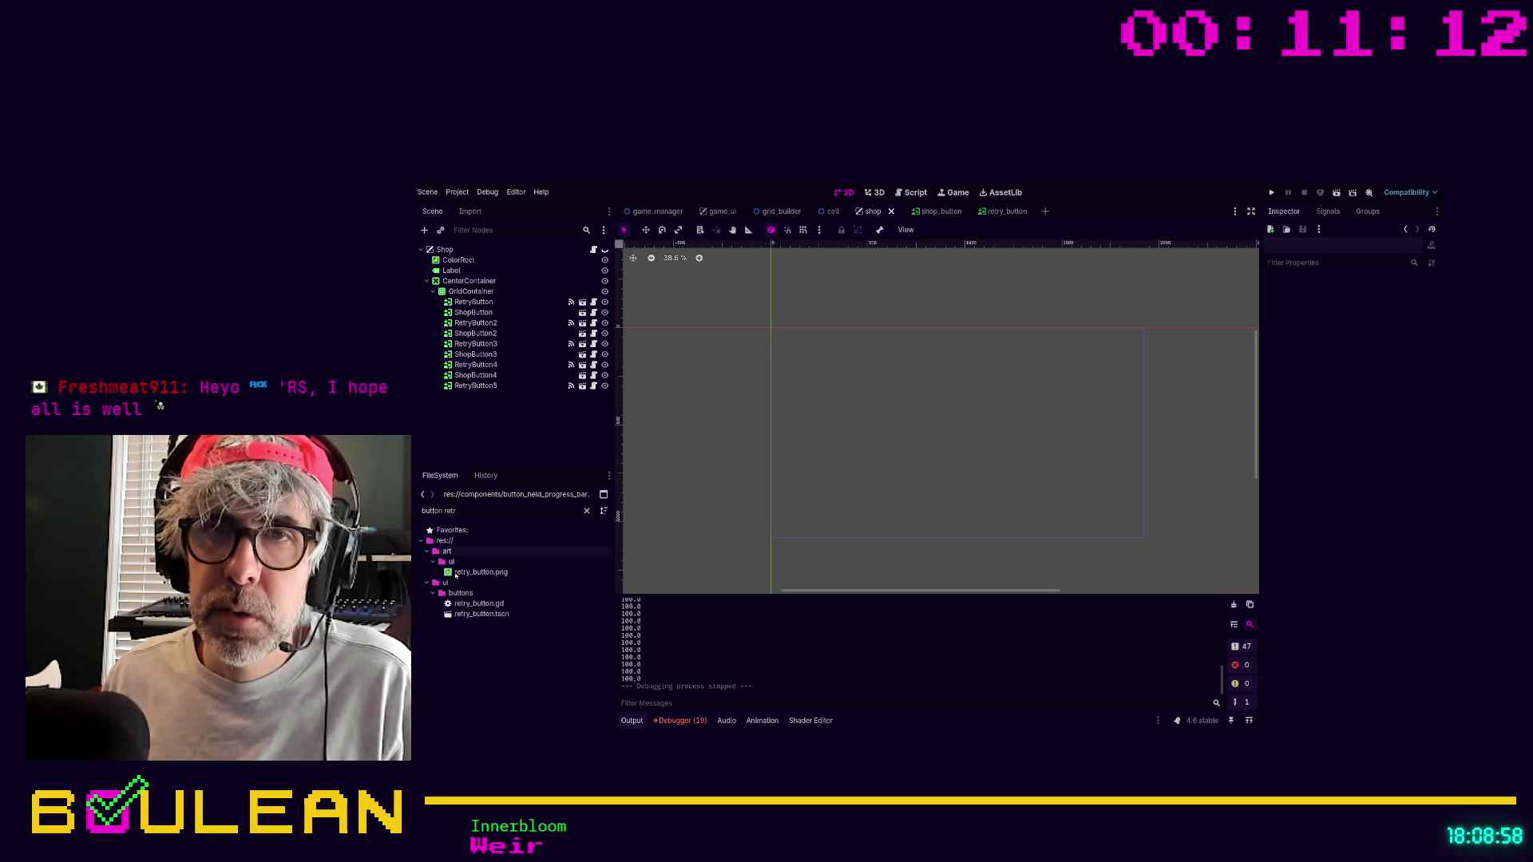
click(463, 615)
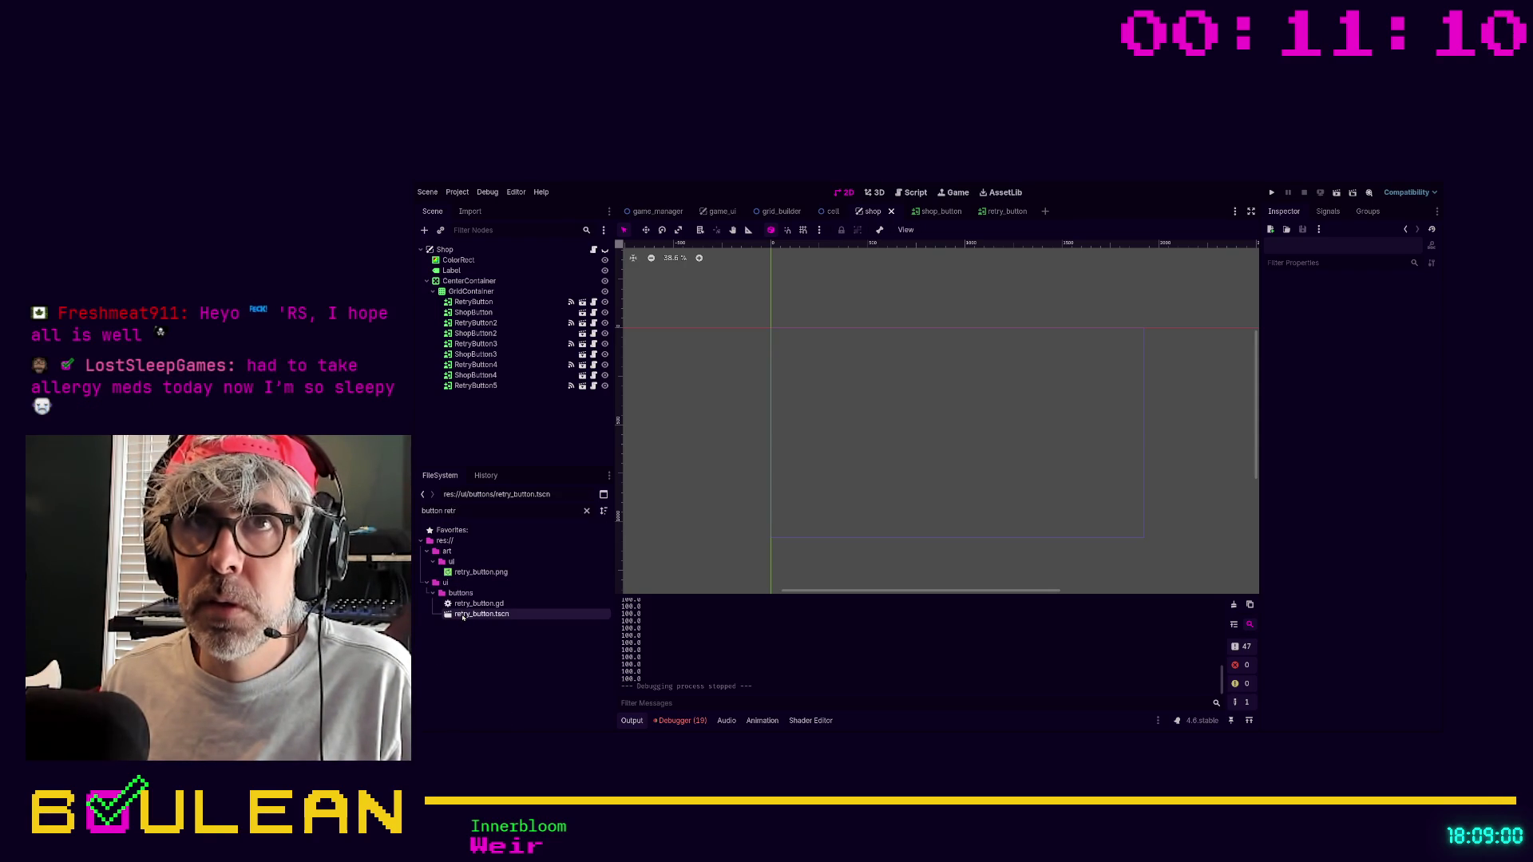
mouse_move(465, 619)
mouse_down()
mouse_move(431, 391)
mouse_move(435, 275)
mouse_up()
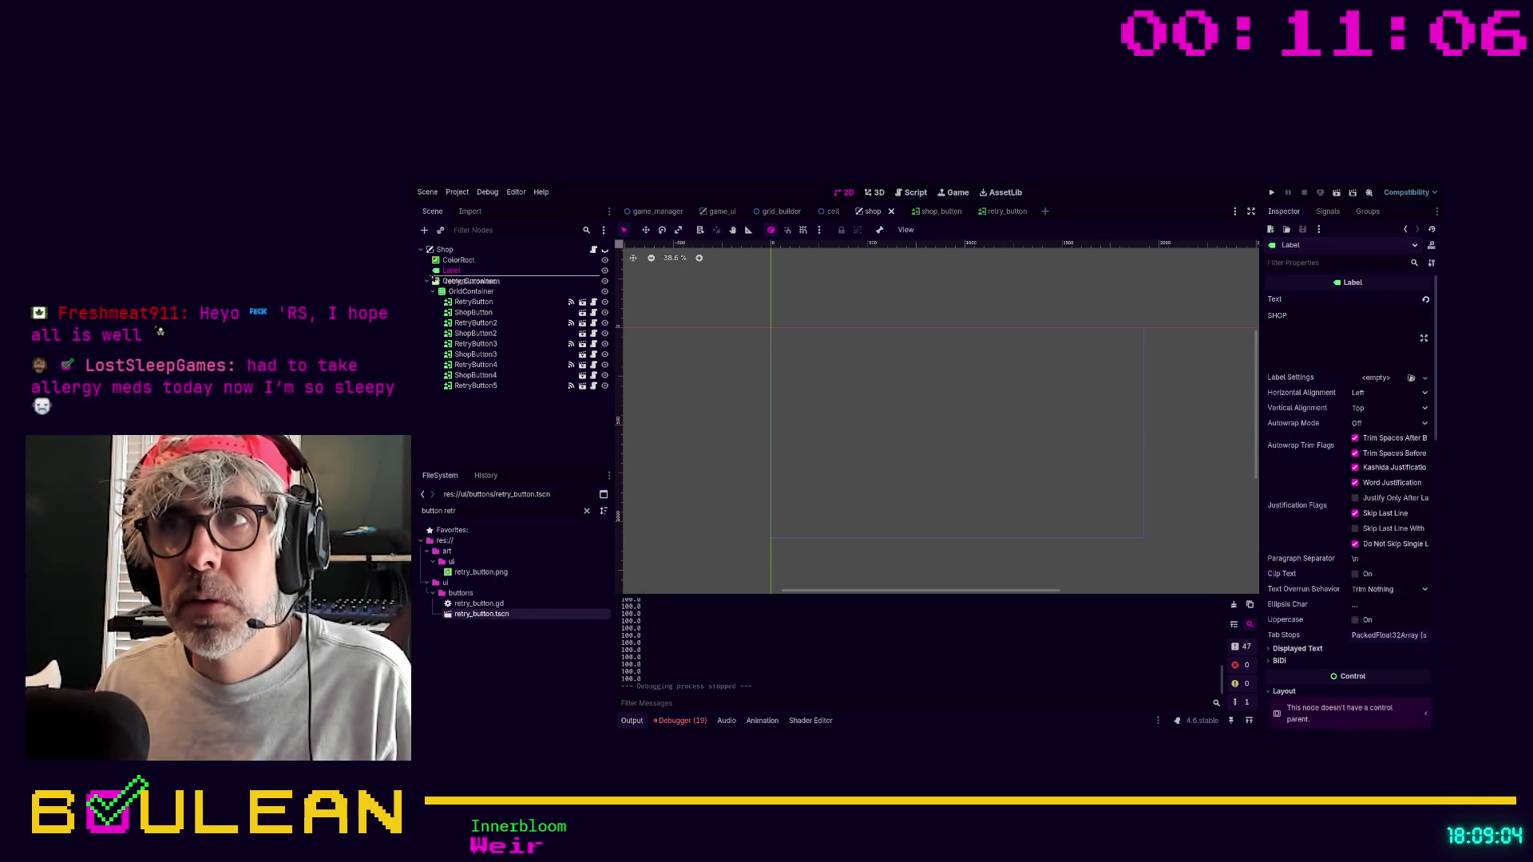
click(604, 250)
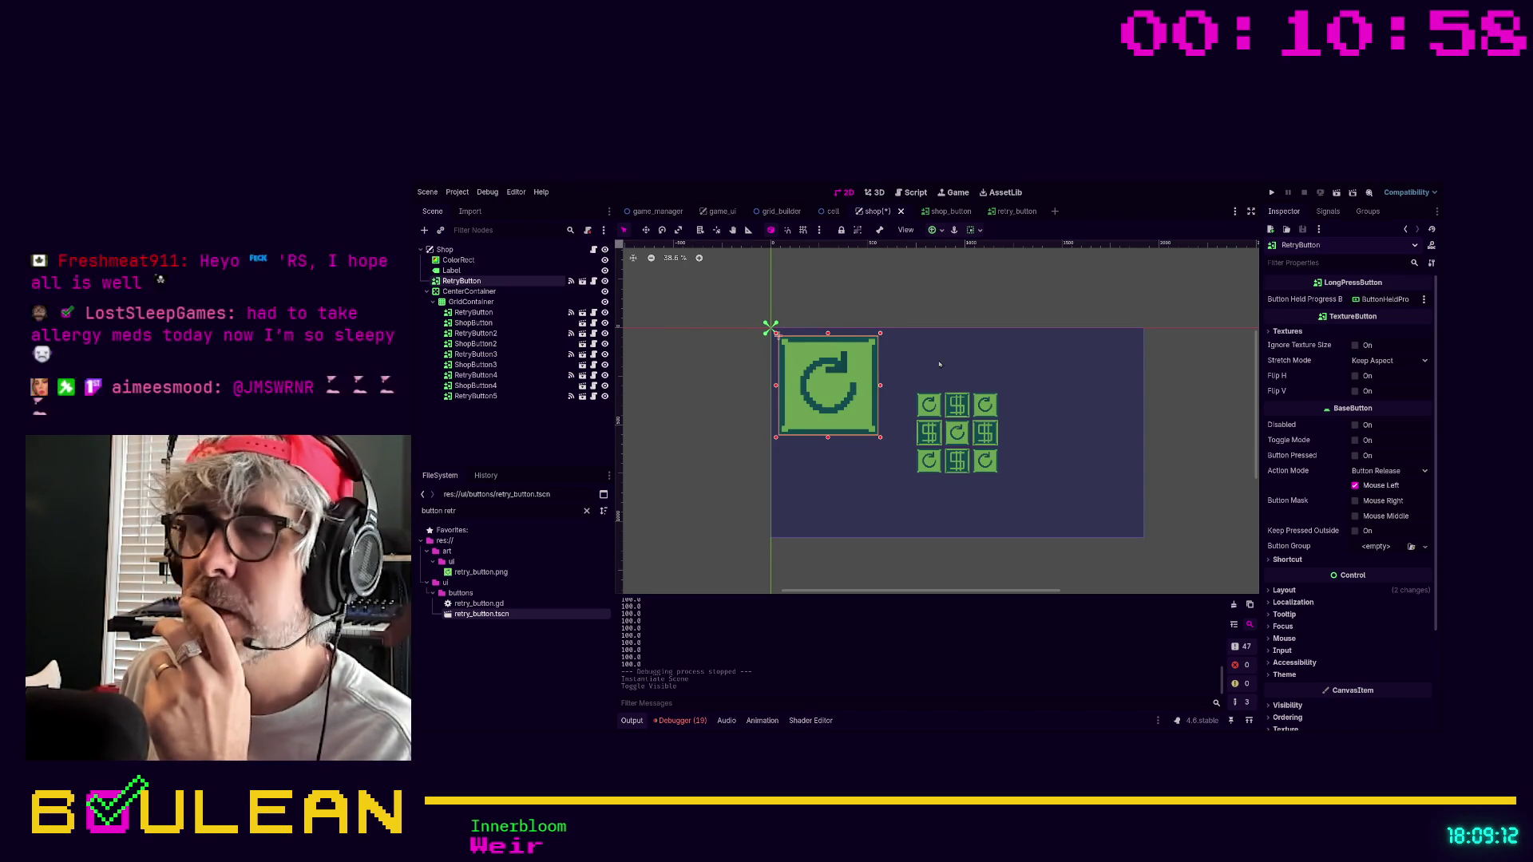
click(463, 250)
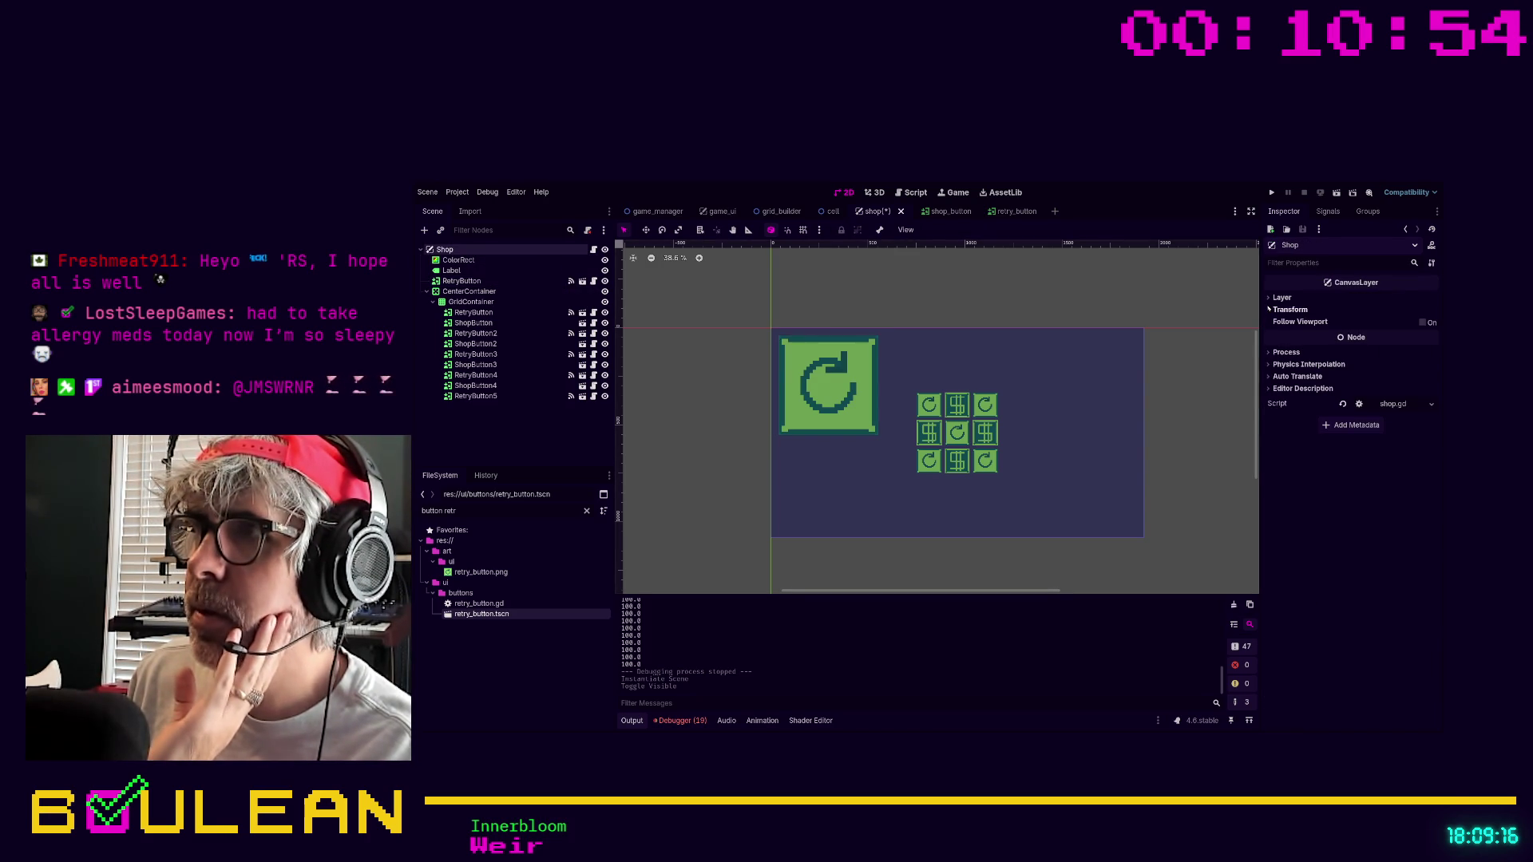
click(1288, 309)
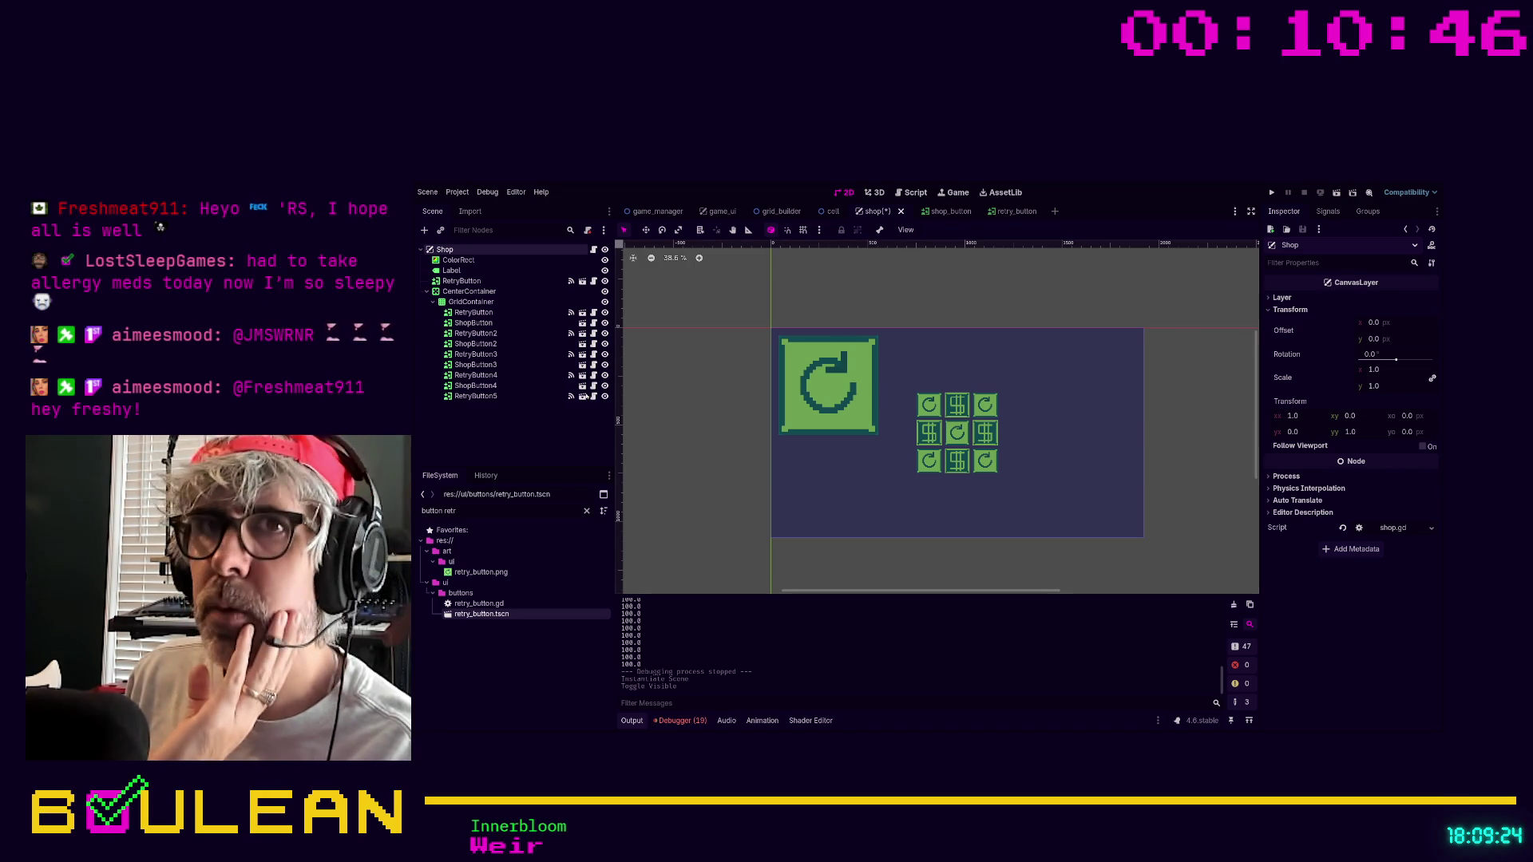
click(492, 333)
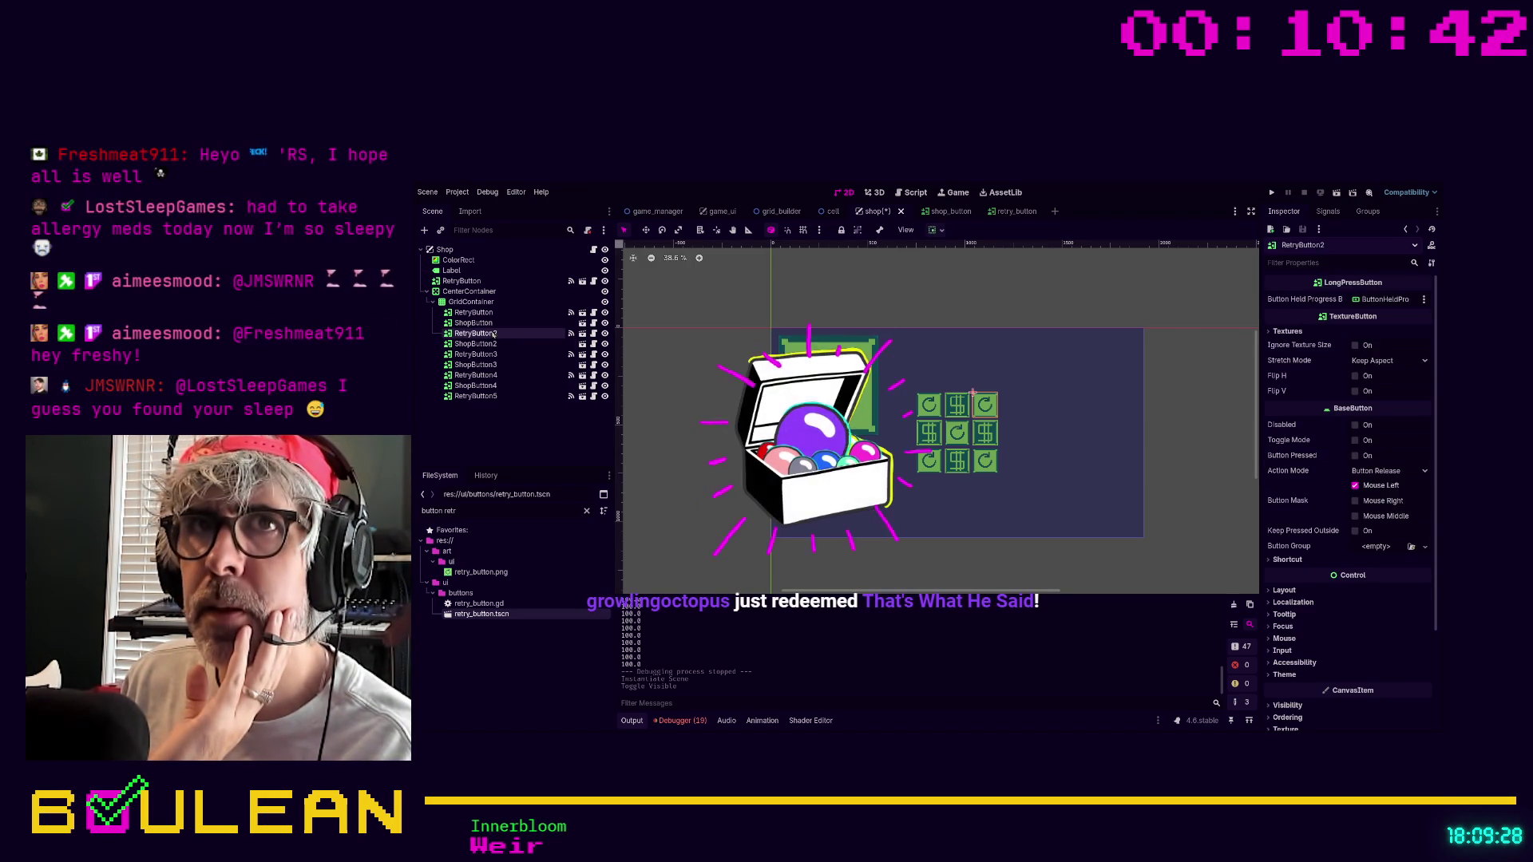
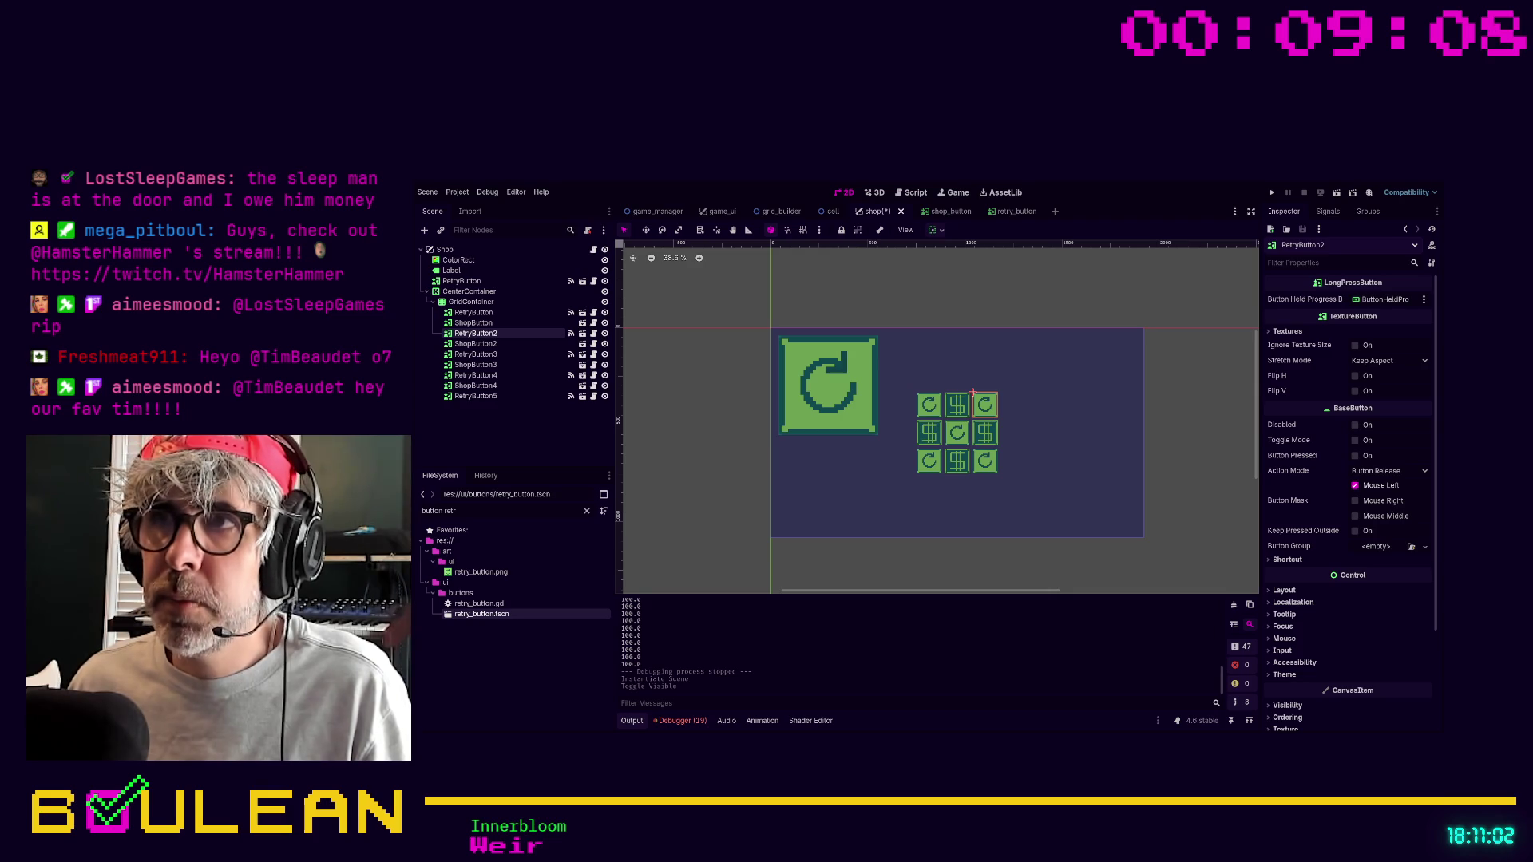
Try adding another retry button instance to the shop, undo it, and reselect the top-level RetryButton.
click(476, 364)
click(465, 283)
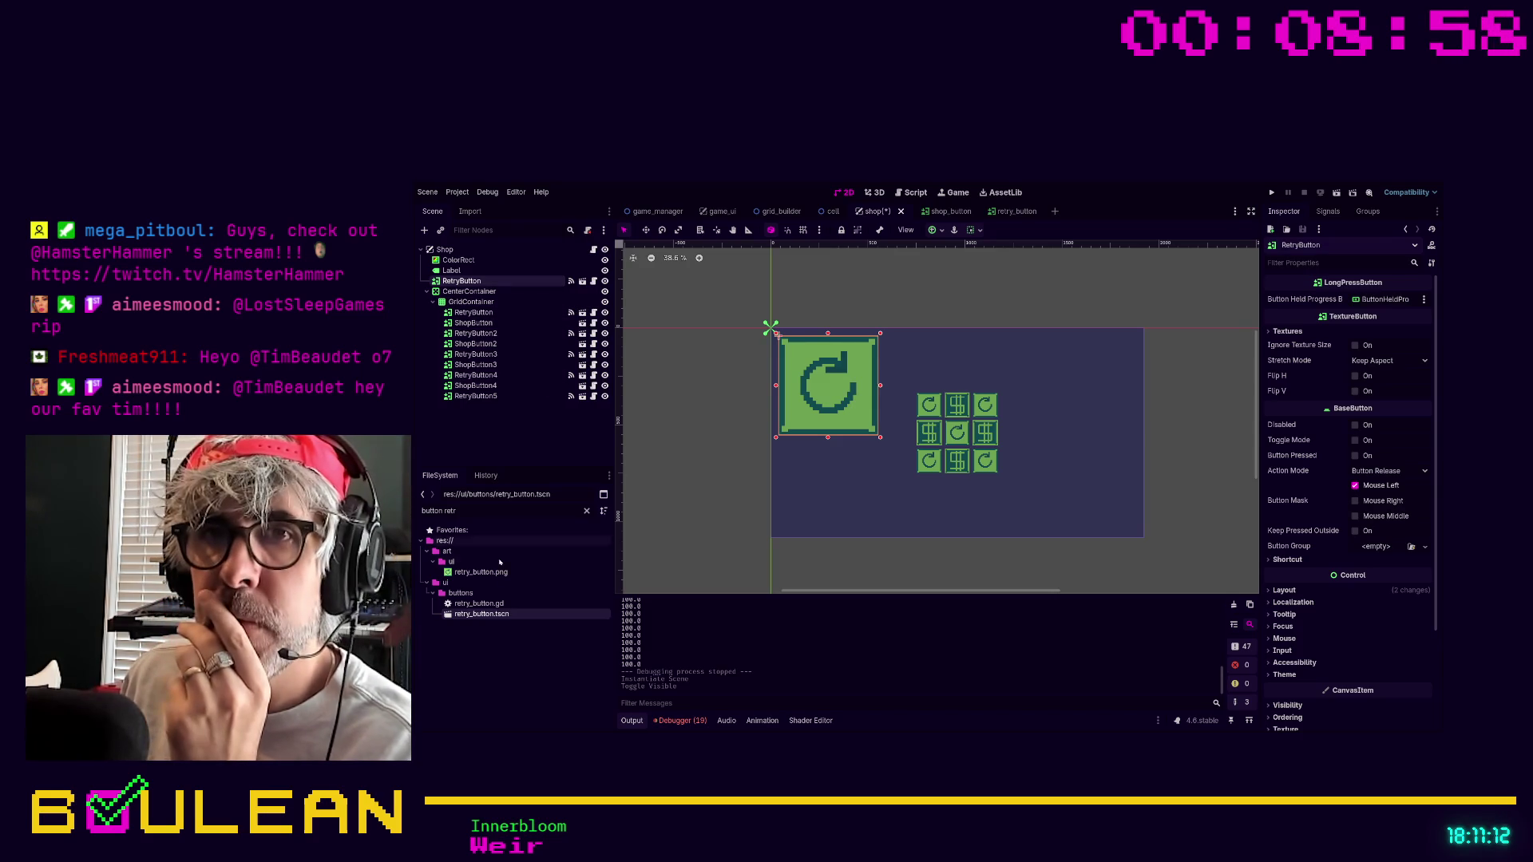
mouse_move(481, 613)
mouse_down()
mouse_move(671, 579)
mouse_move(831, 484)
mouse_move(479, 607)
mouse_move(485, 623)
mouse_move(479, 373)
mouse_move(476, 397)
mouse_up()
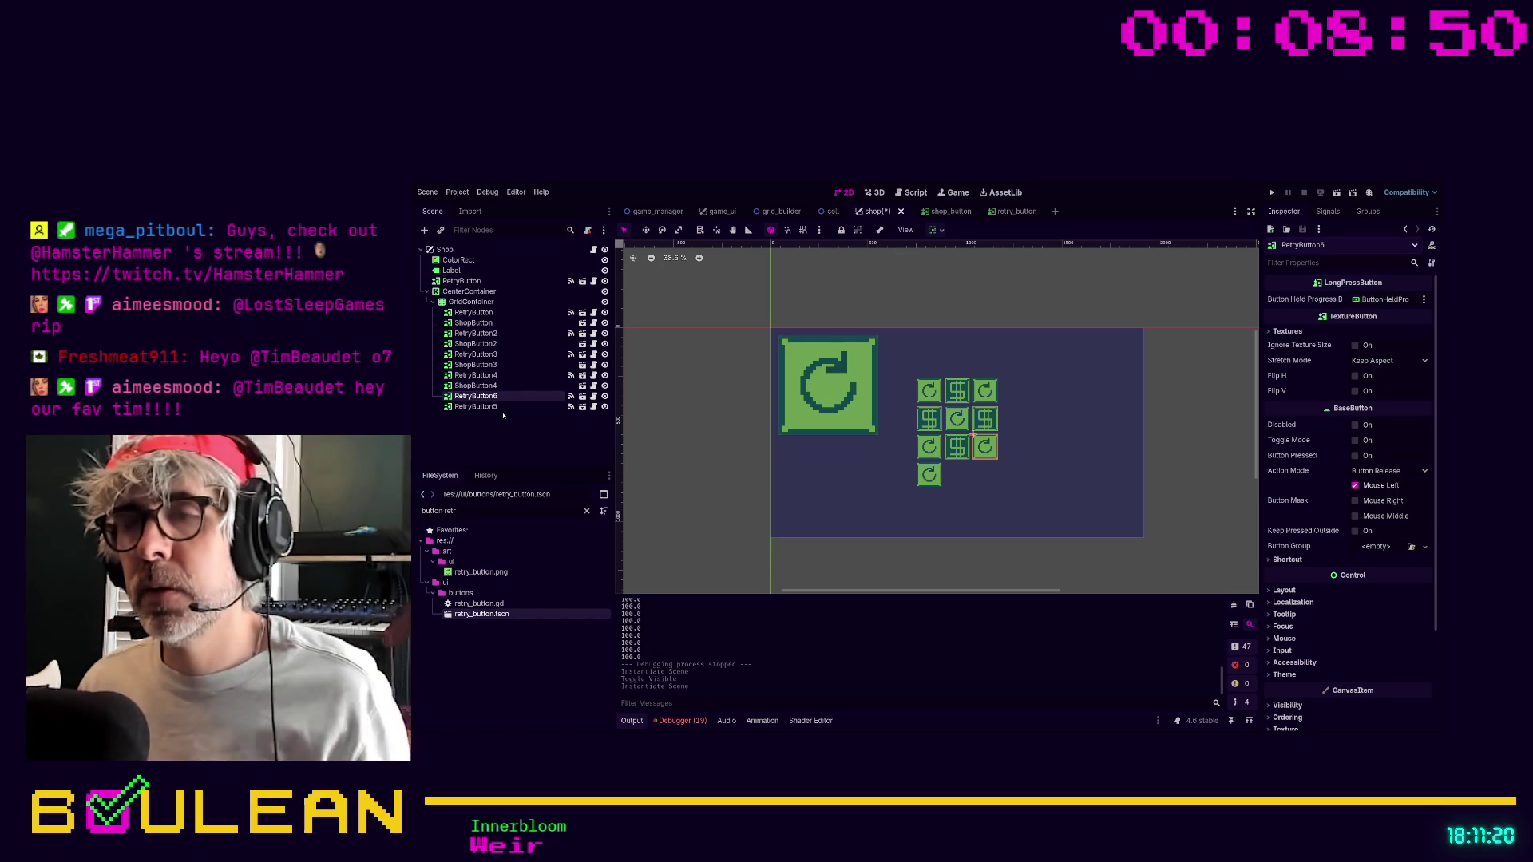
key(ctrl+z)
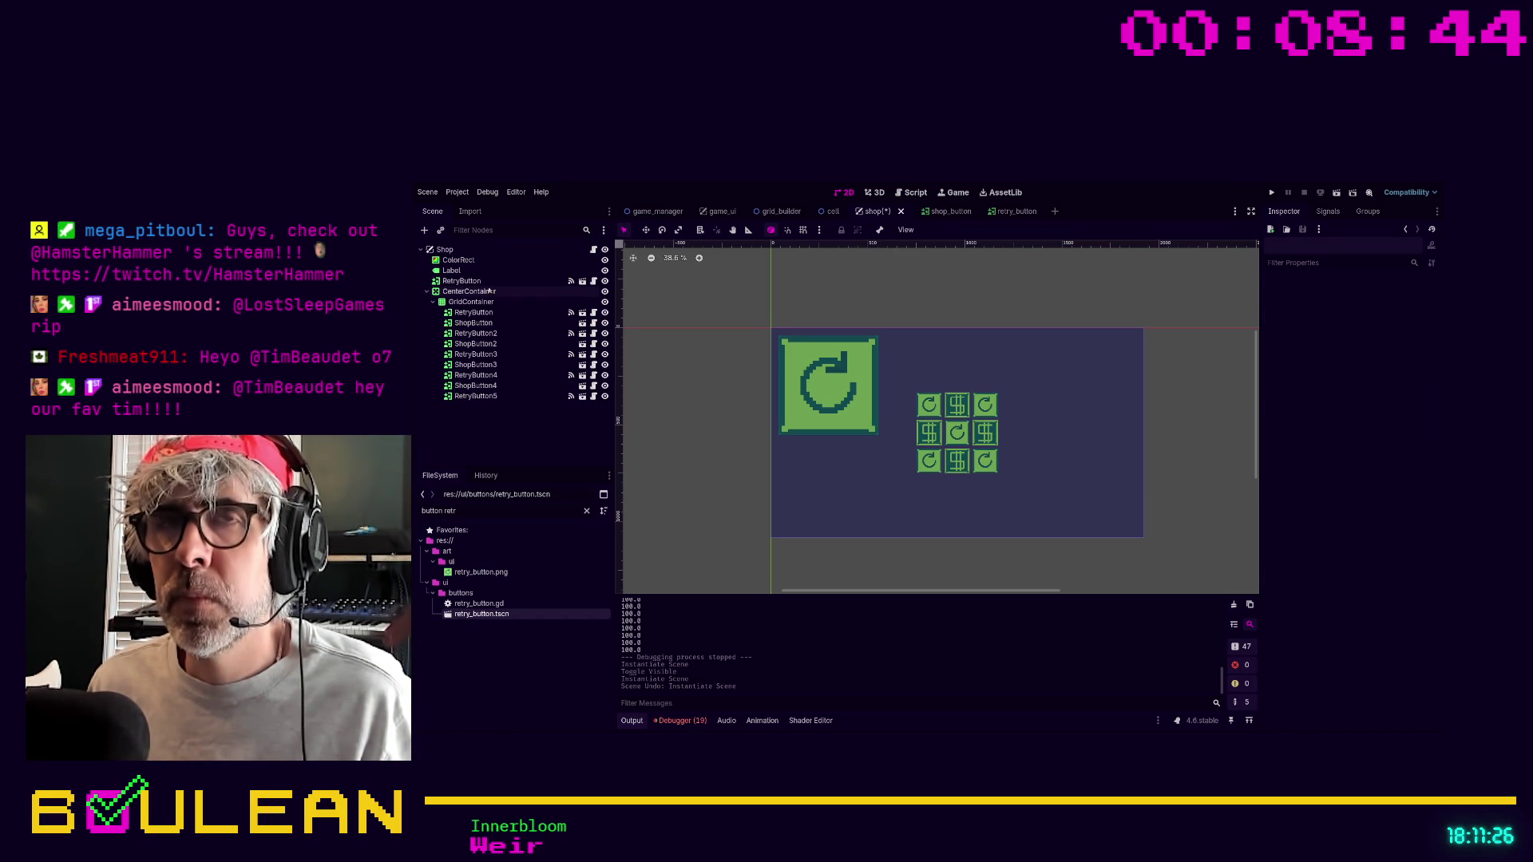
click(490, 283)
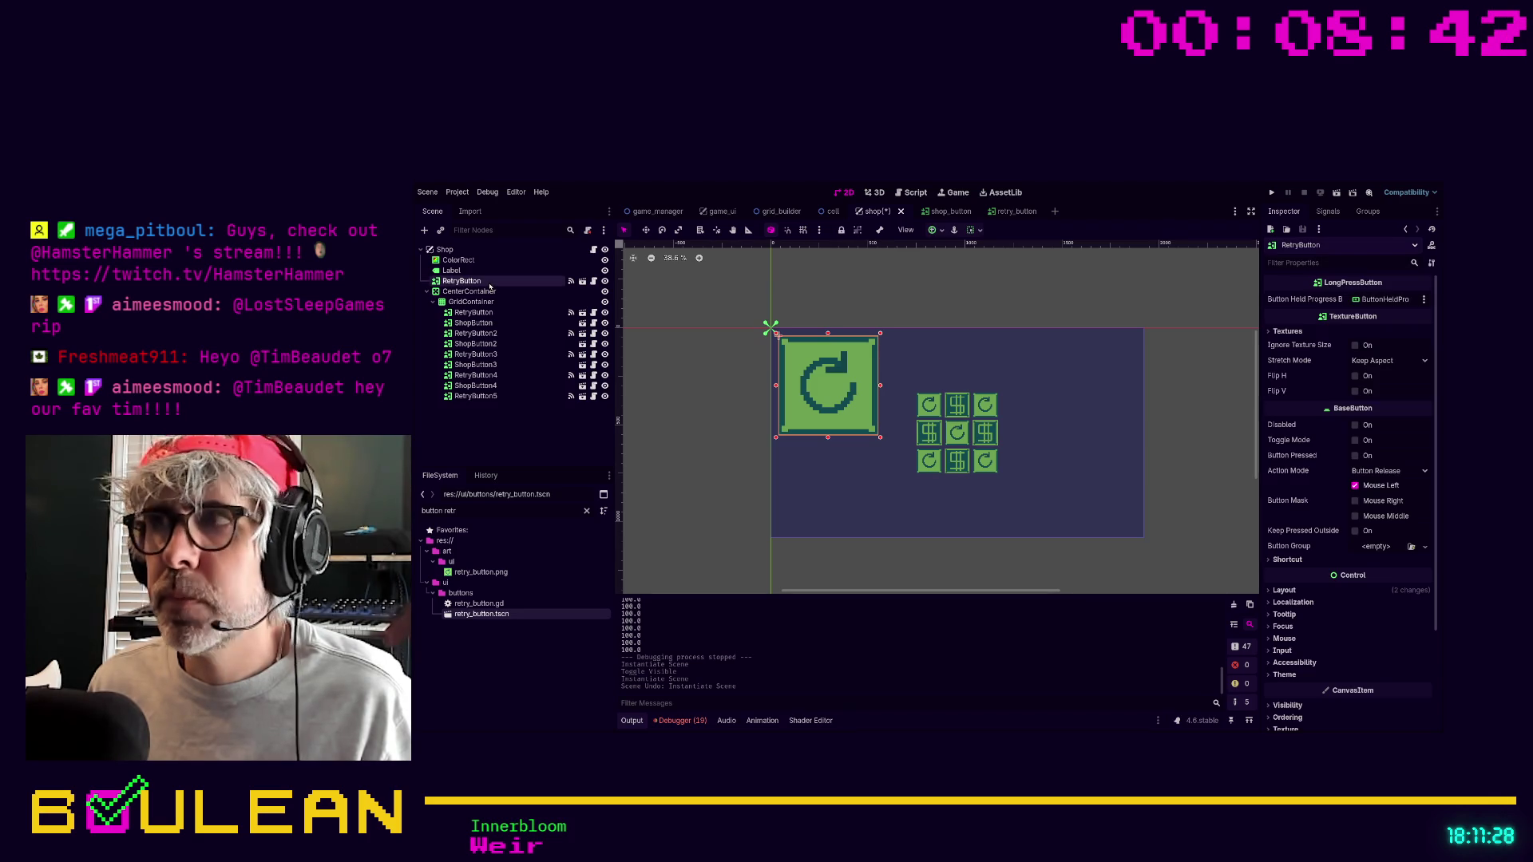
Set the RetryButton's Transform scale to 1.0 on both axes, save the shop scene, and select CenterContainer.
click(1283, 590)
scroll(1285, 638, down, 2)
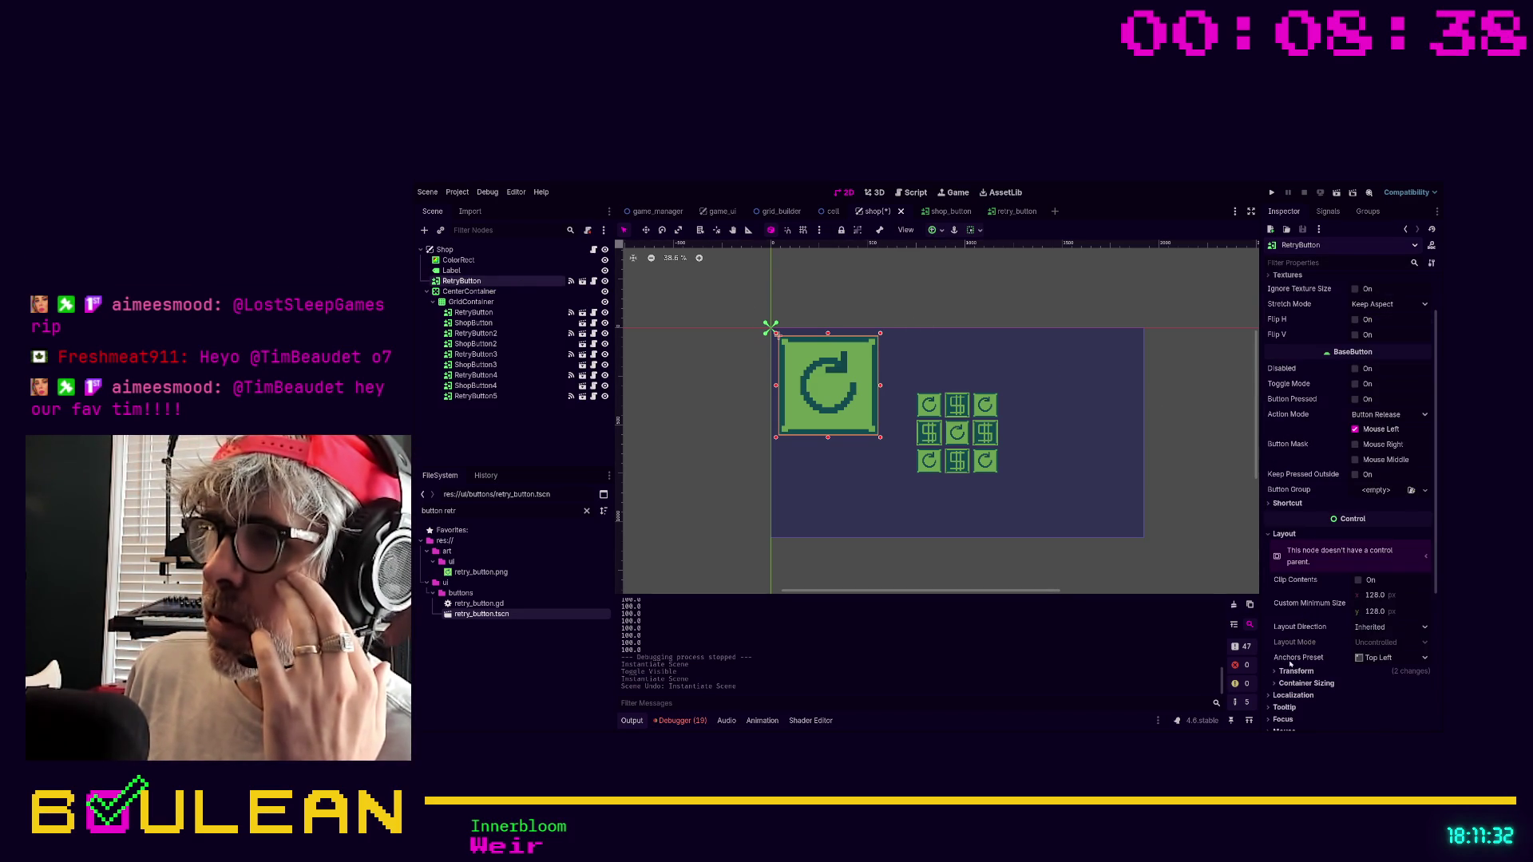
click(1291, 671)
scroll(1301, 654, down, 2)
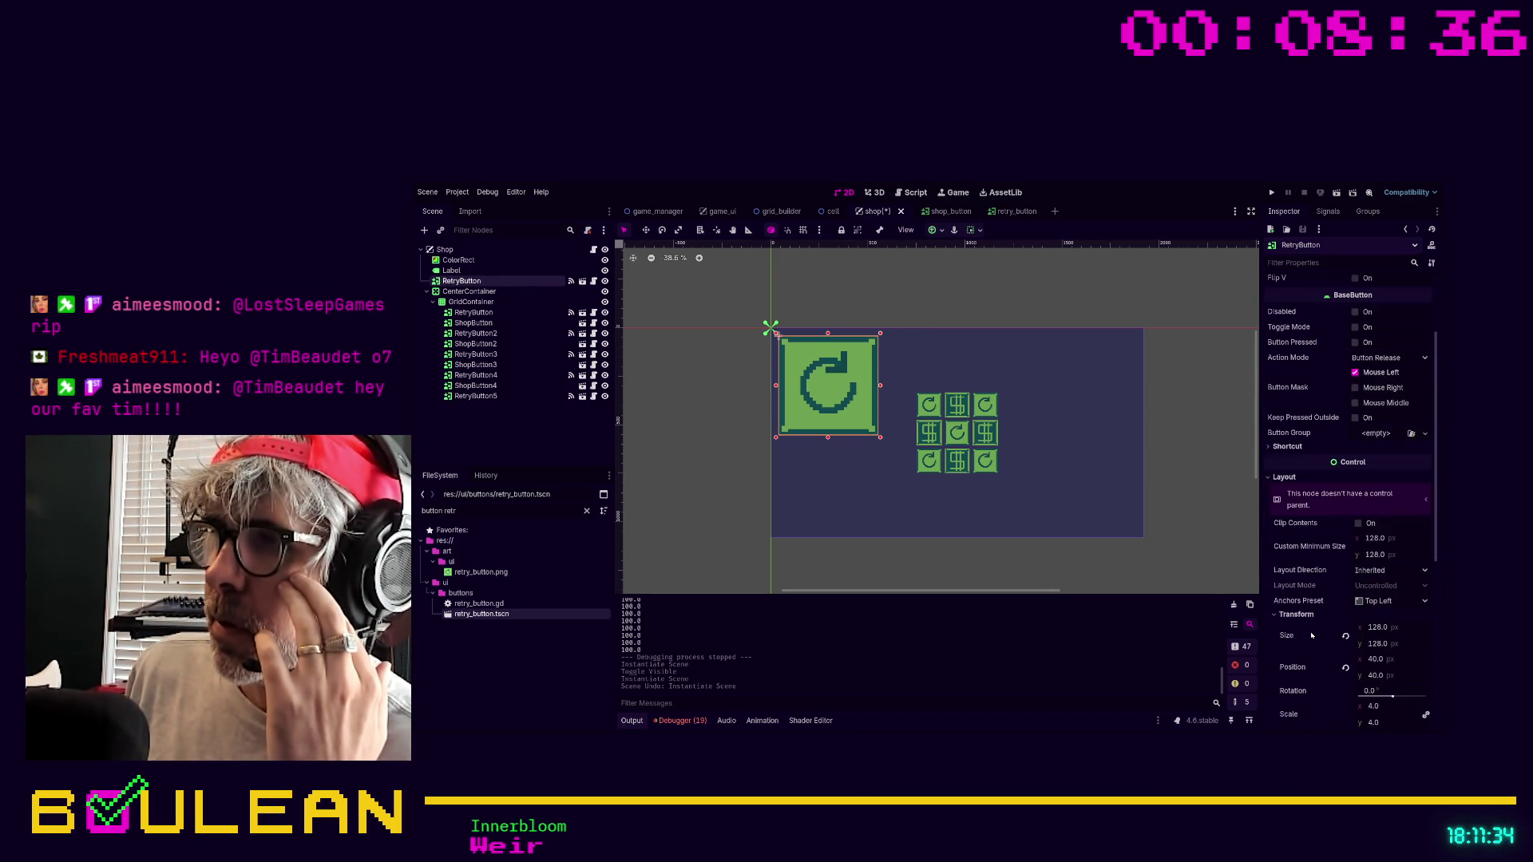
scroll(1311, 635, down, 2)
click(1373, 649)
text(1)
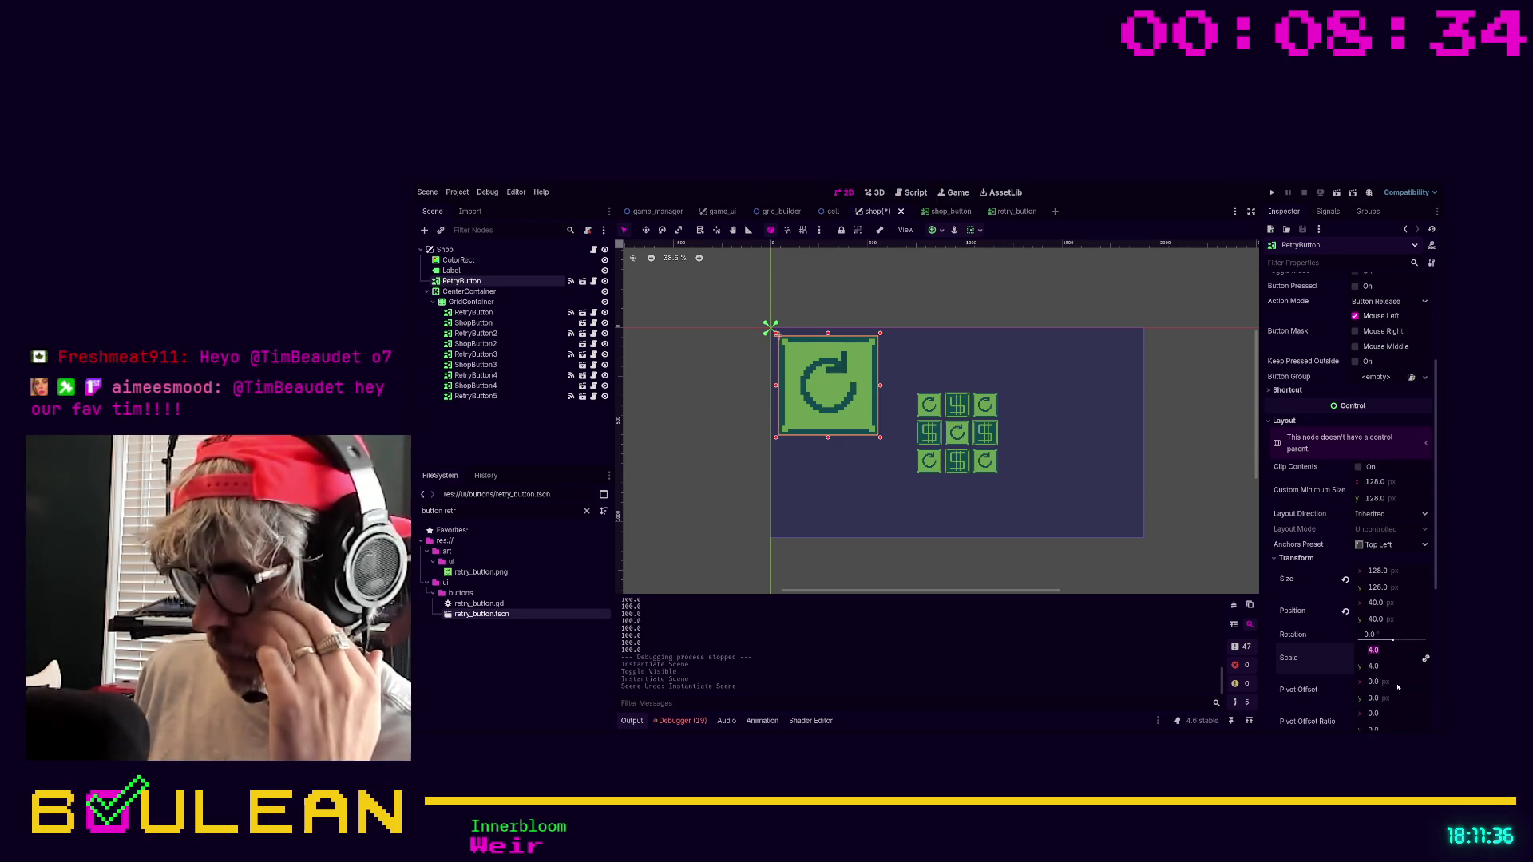
key(Tab)
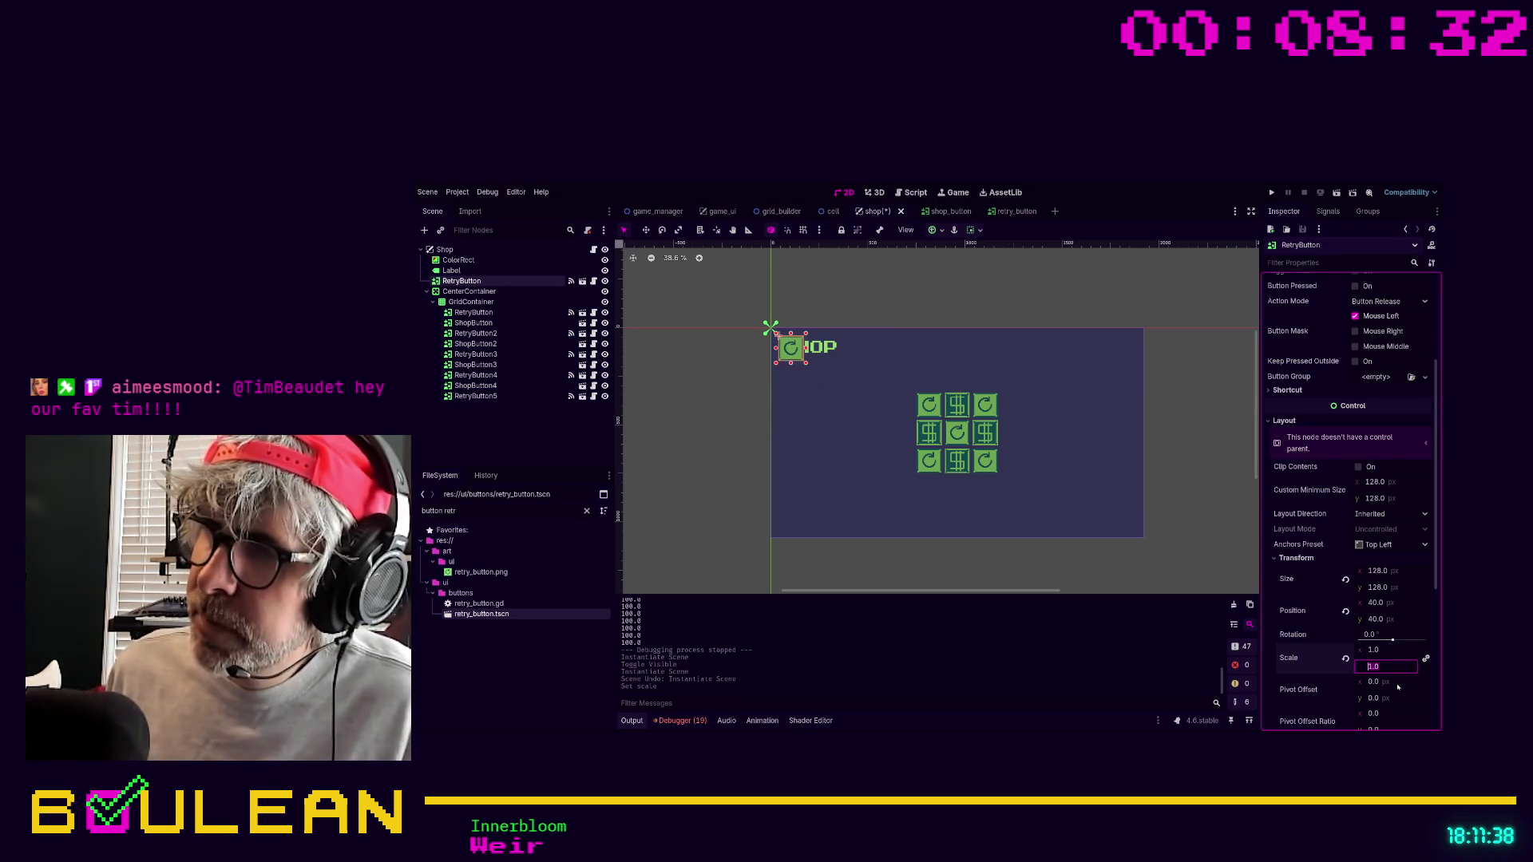
click(1040, 576)
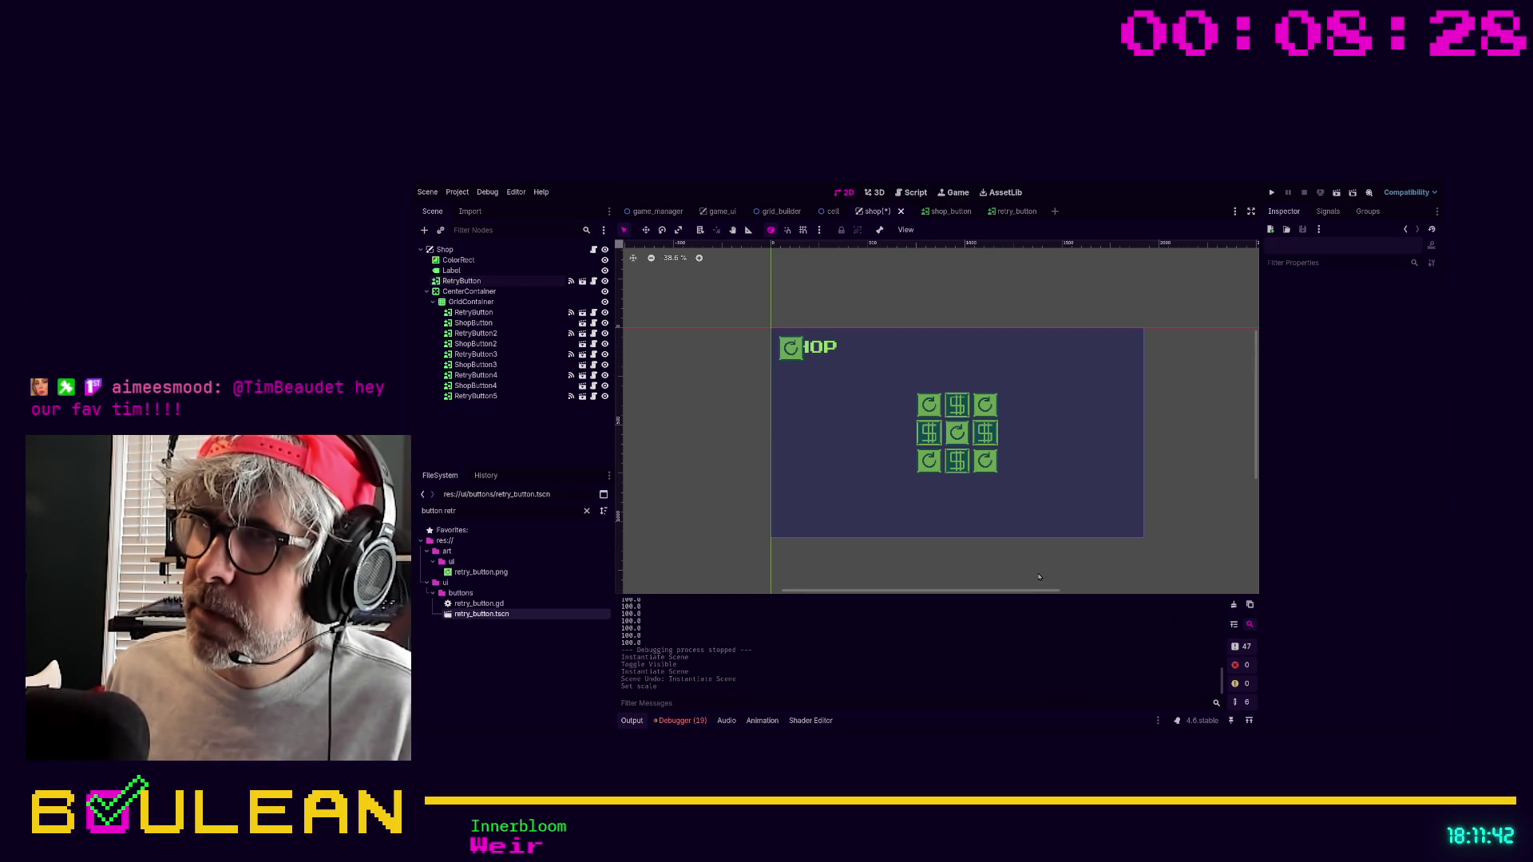
key(ctrl+s)
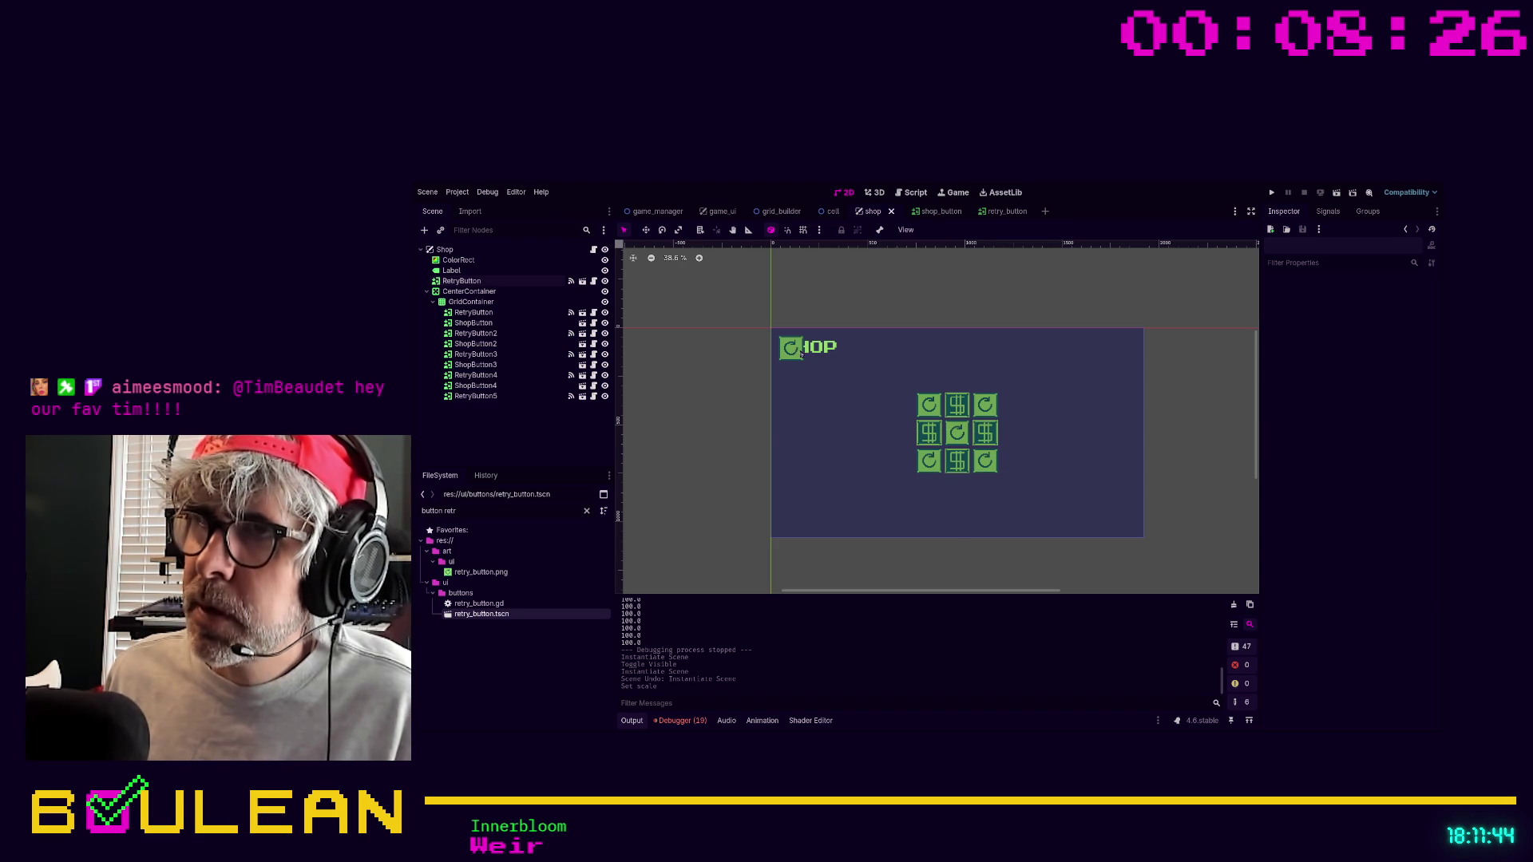
click(798, 354)
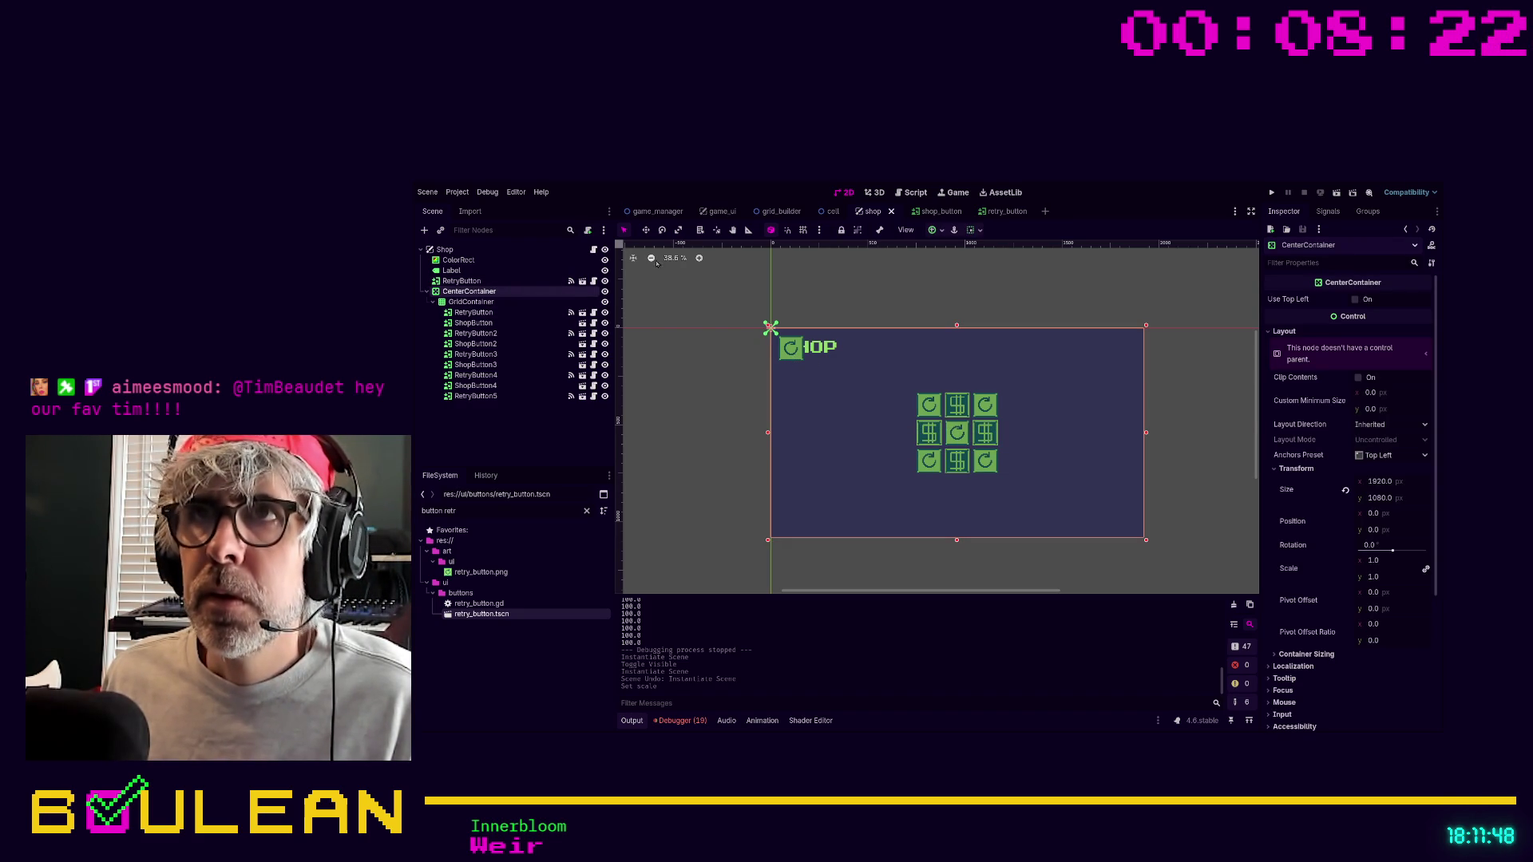
Lock the grid's CenterContainer and drag the RetryButton to the bottom centre below the grid.
click(842, 231)
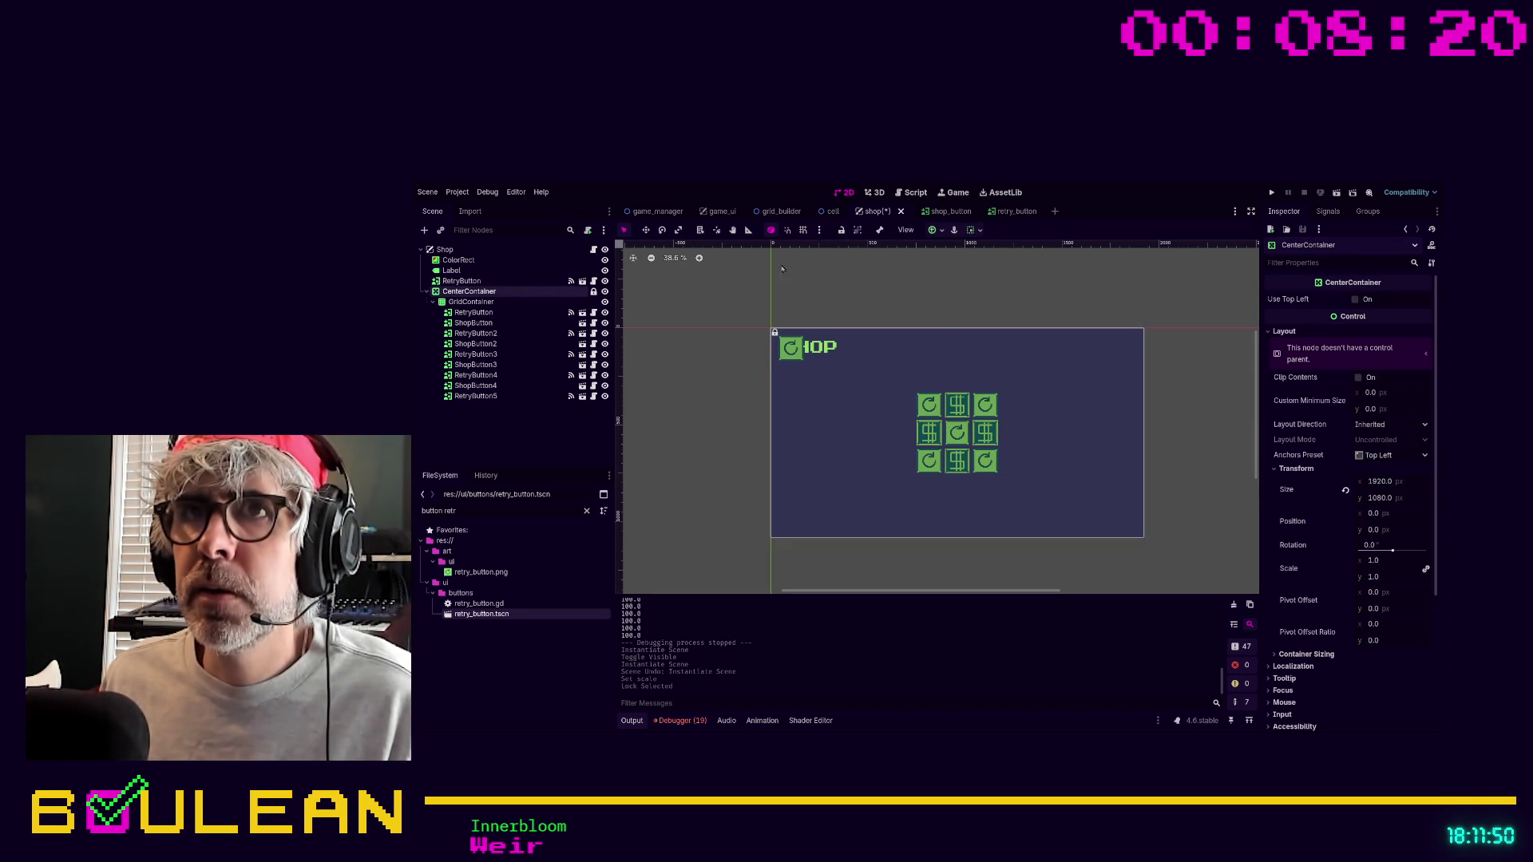
click(428, 293)
click(463, 281)
mouse_move(787, 351)
mouse_down()
mouse_move(917, 517)
mouse_move(964, 512)
mouse_up()
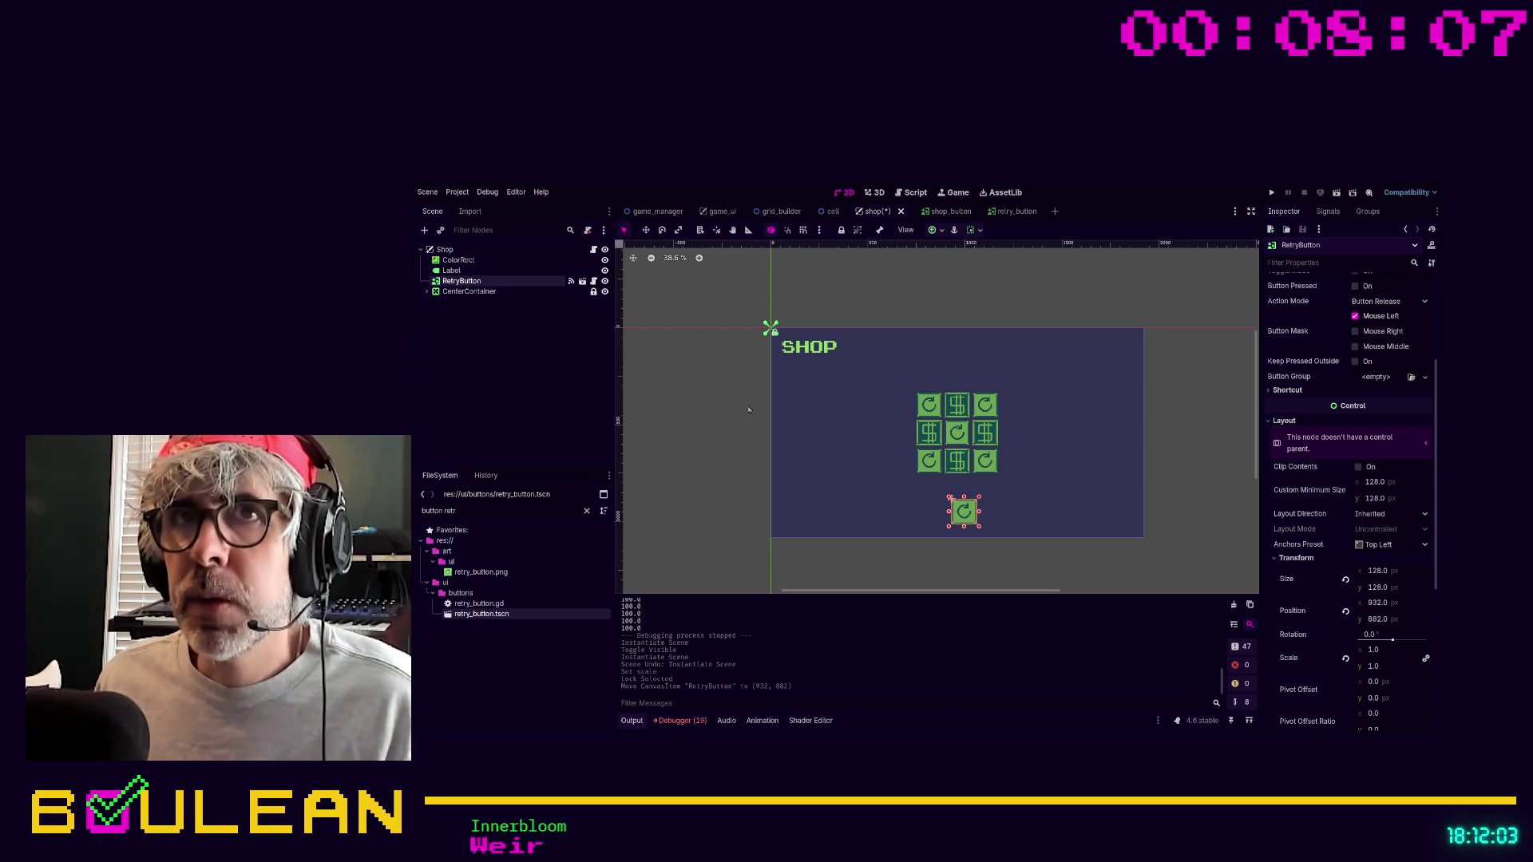
Add a new CenterContainer node as a child of the Shop root.
click(455, 250)
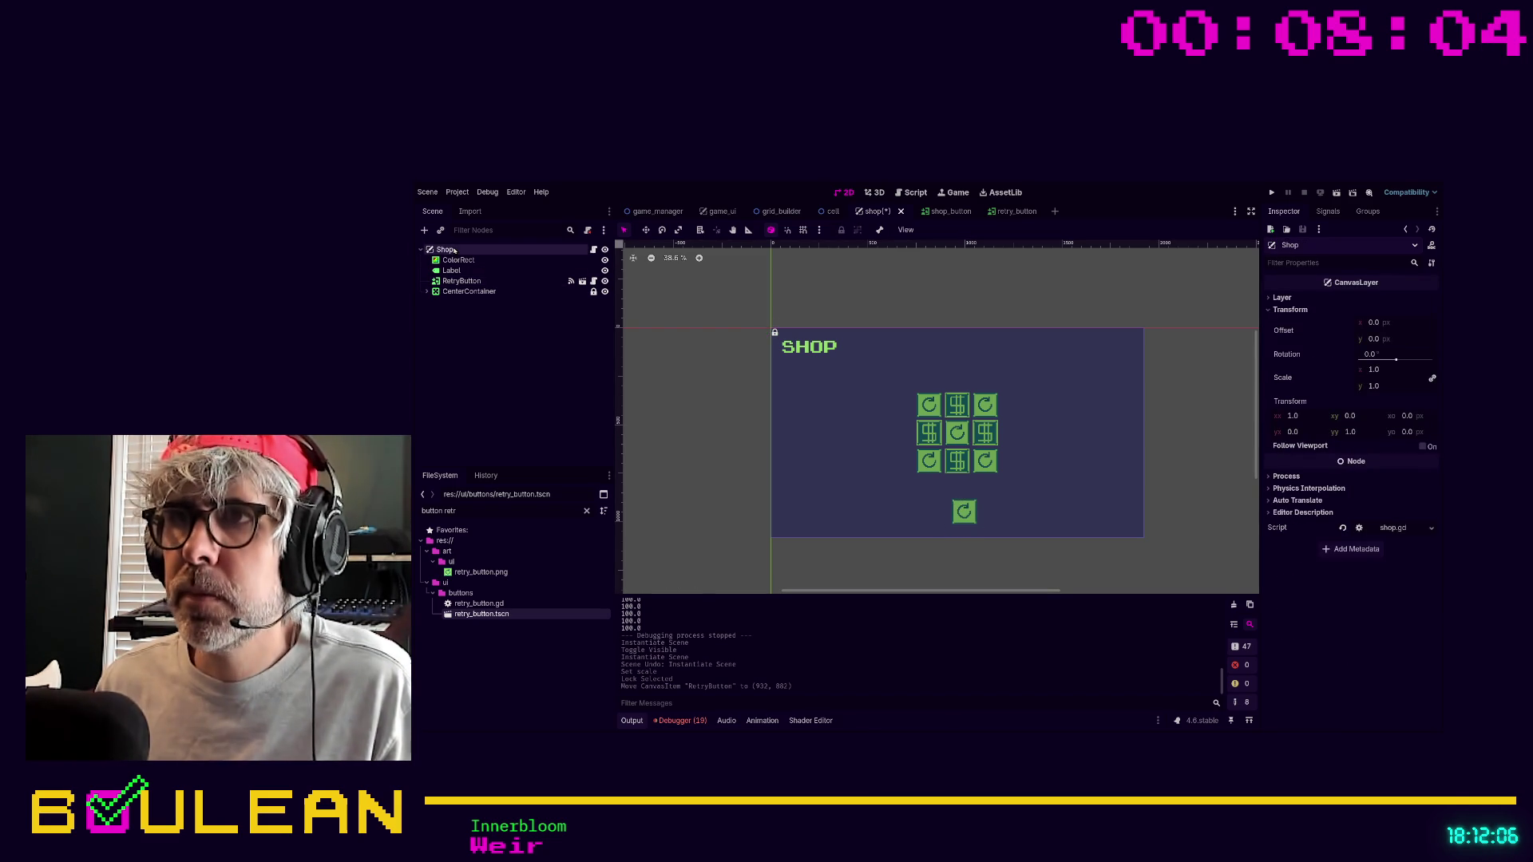
key(ctrl+a)
key(Return)
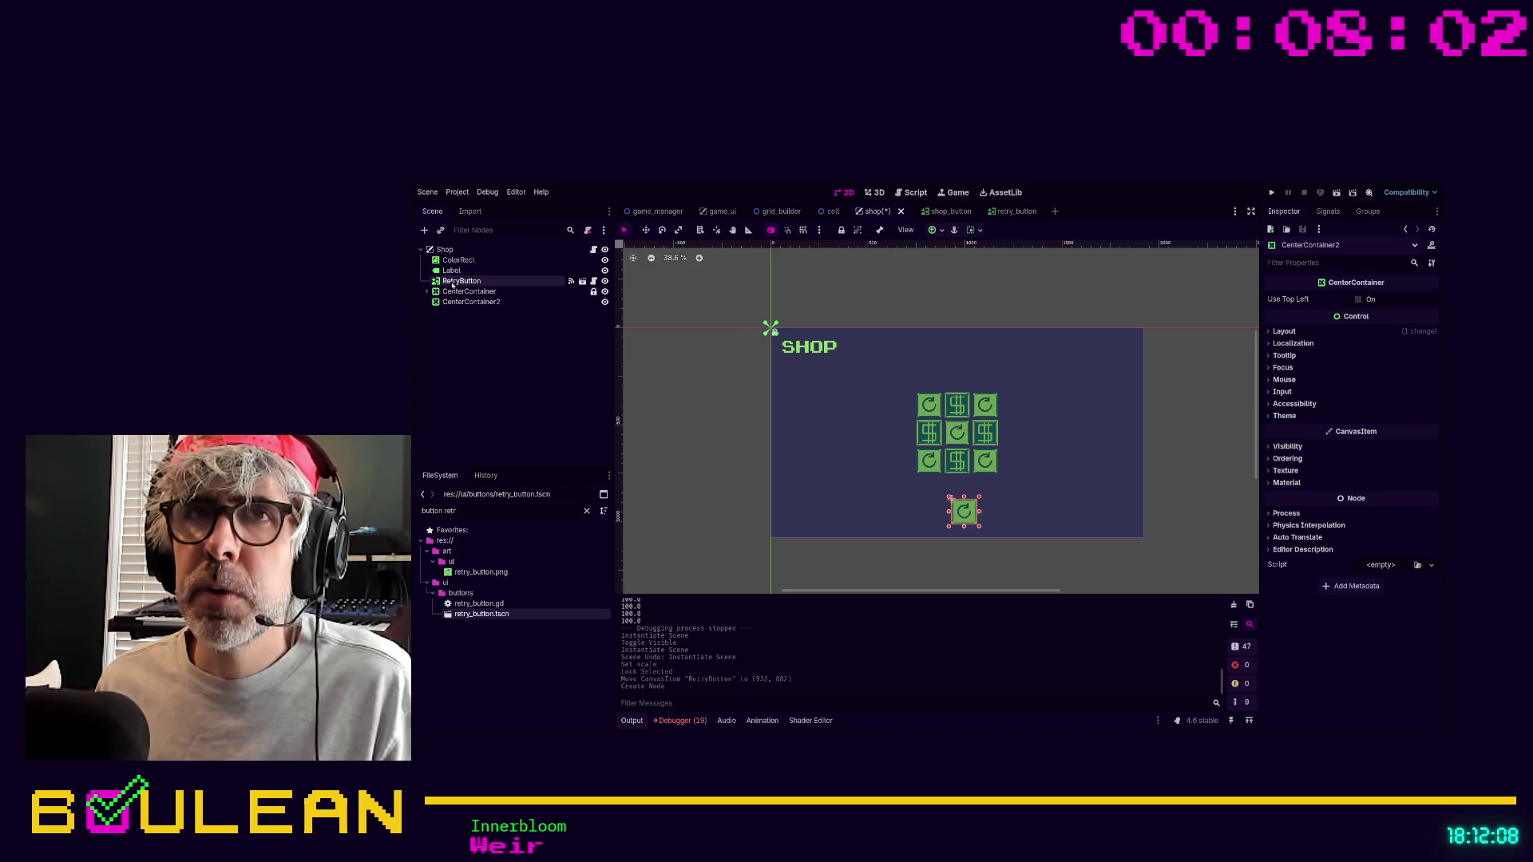
Reparent the RetryButton under CenterContainer2 and select that container.
click(447, 283)
drag(446, 283, 471, 301)
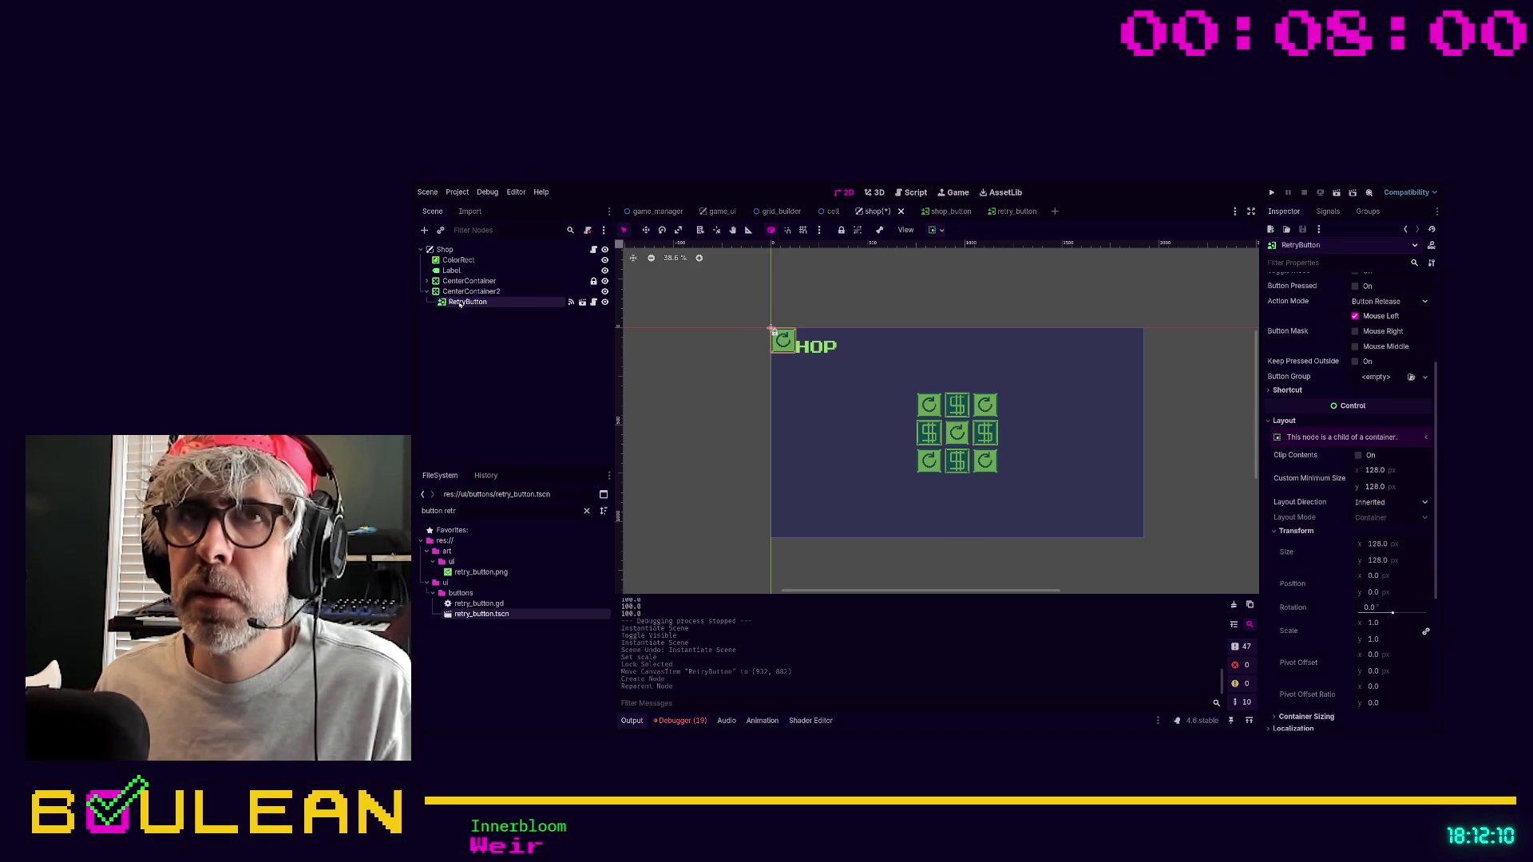
click(482, 292)
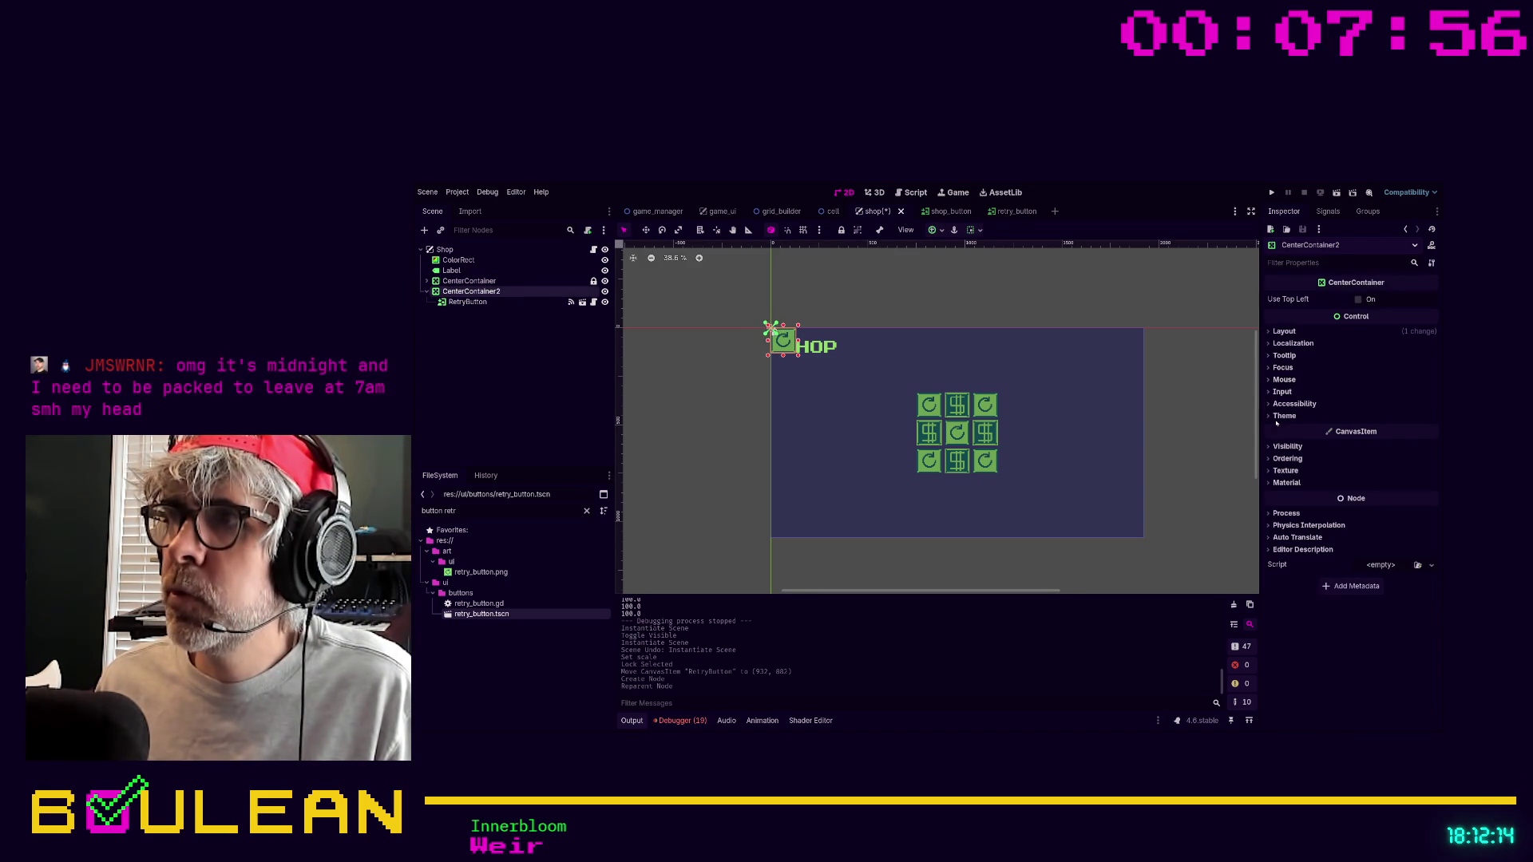
click(1280, 332)
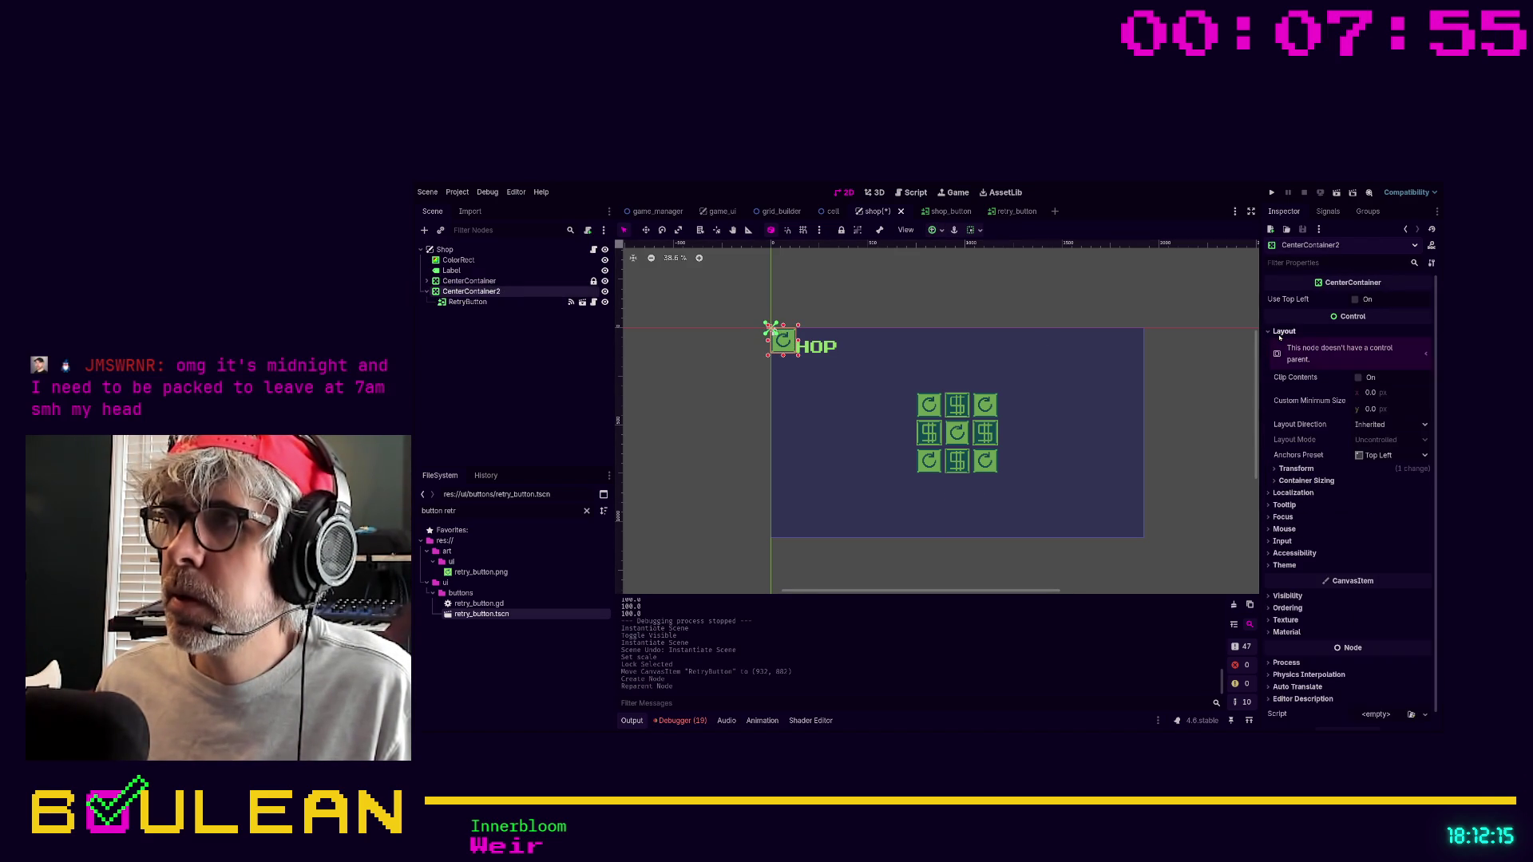
click(1295, 468)
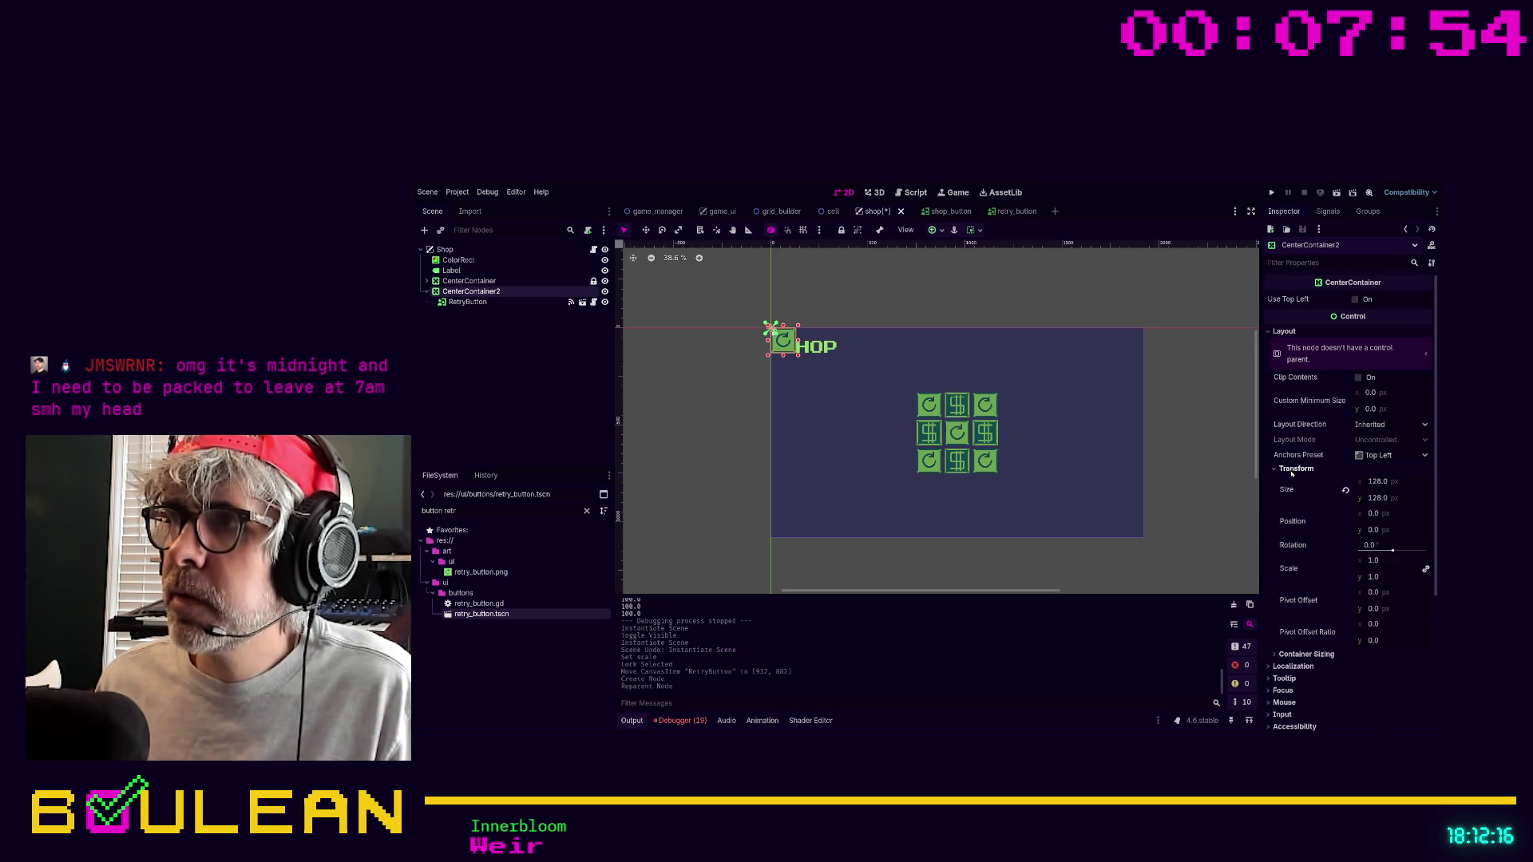
click(1371, 498)
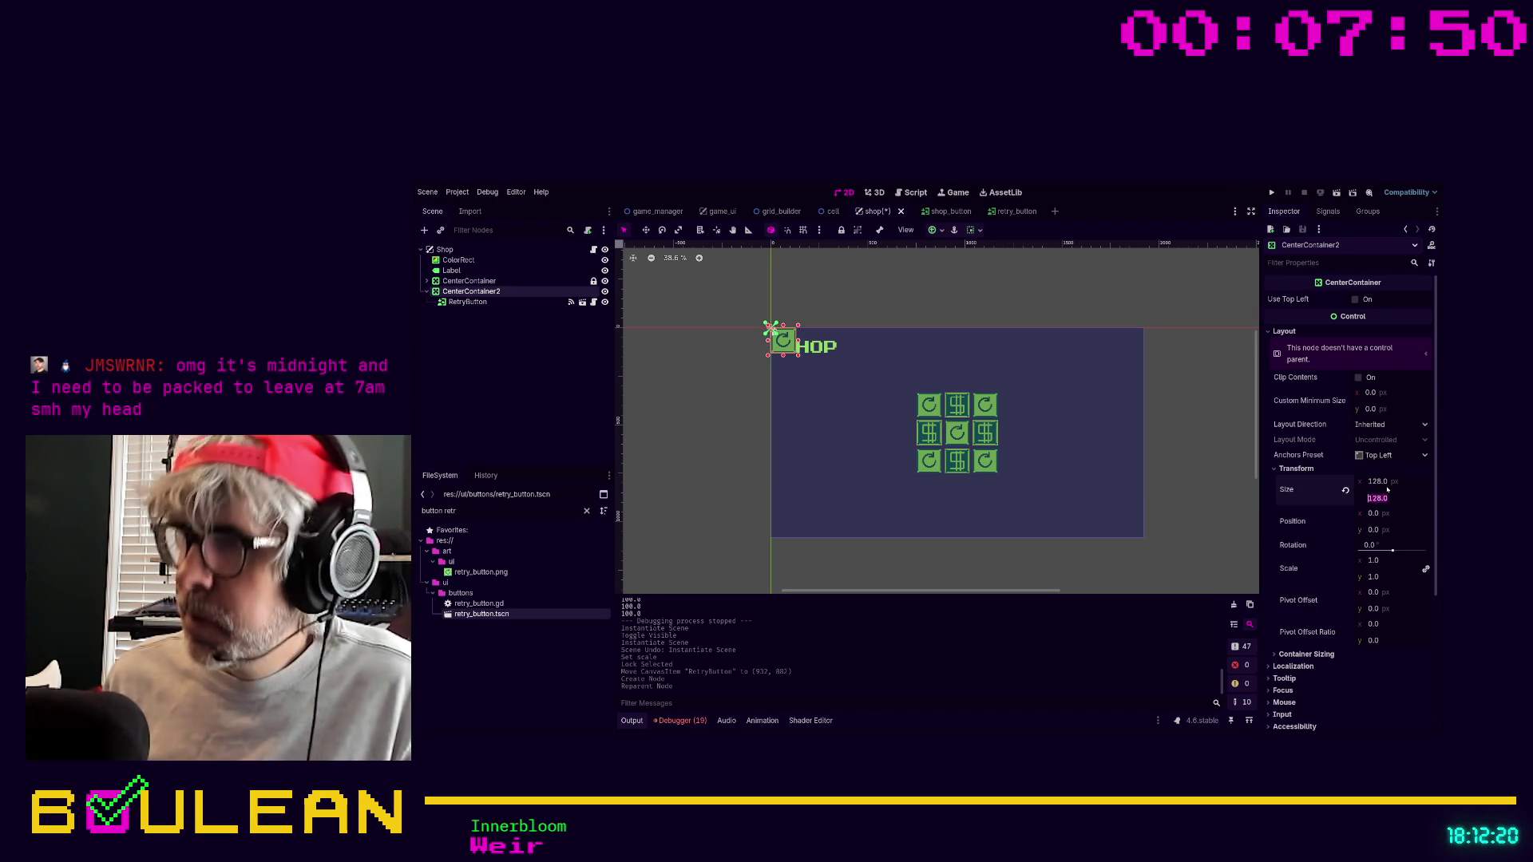
click(1387, 487)
text(20)
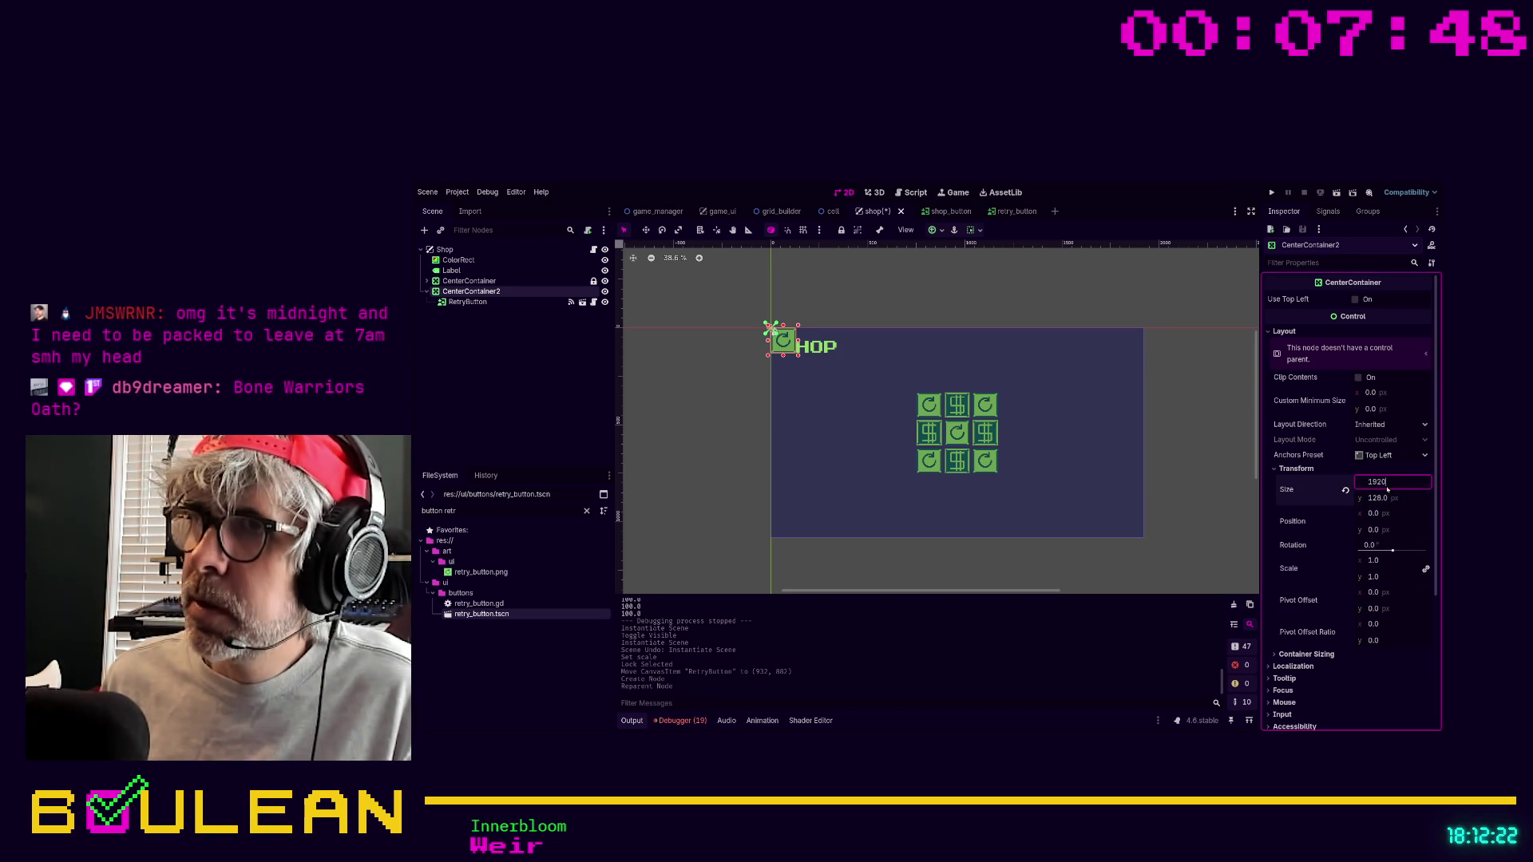
key(Return)
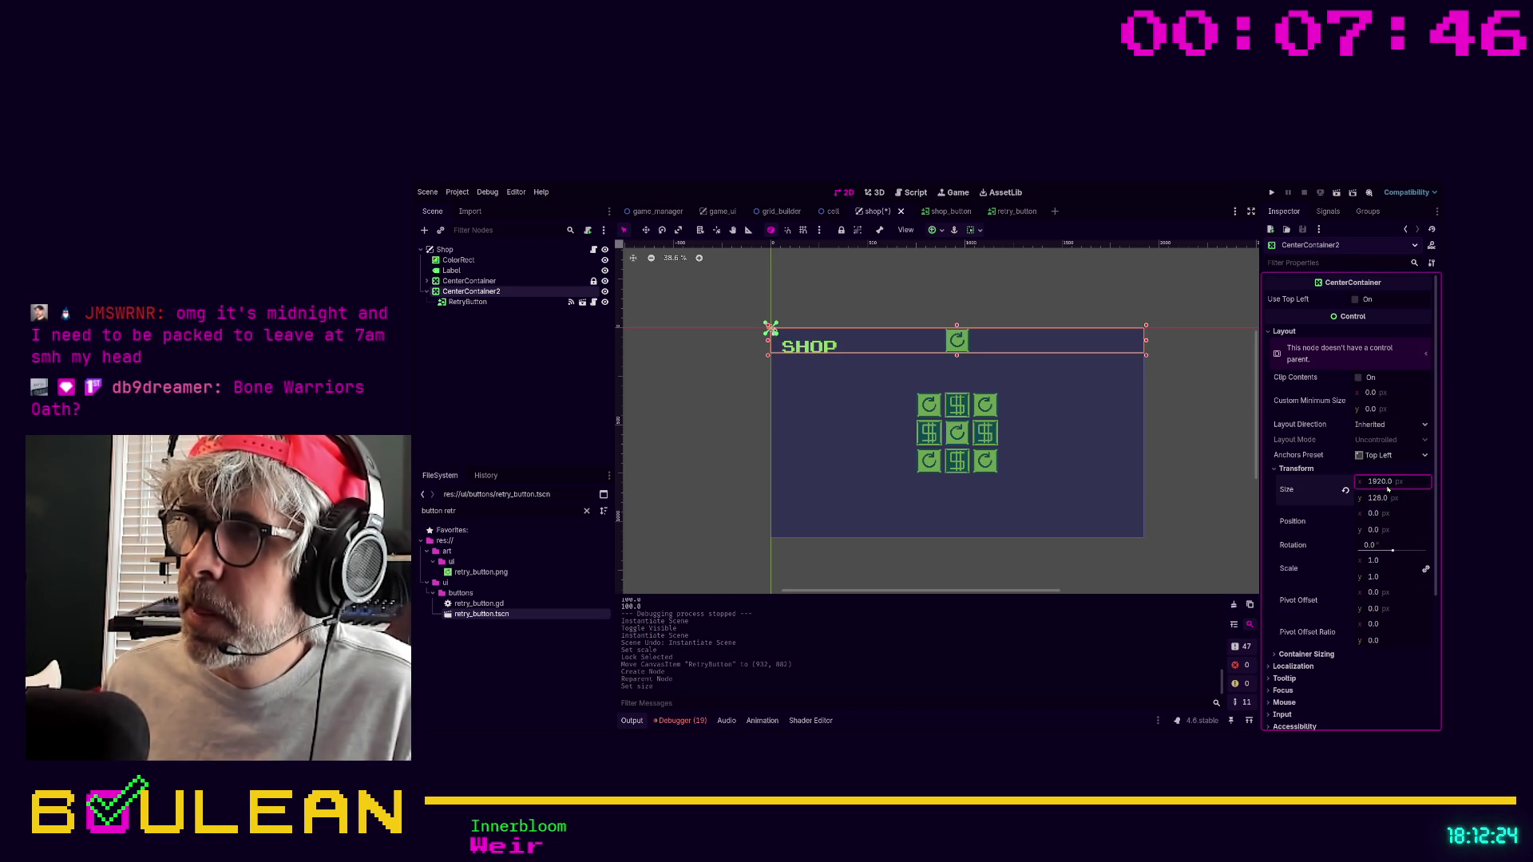
click(1379, 498)
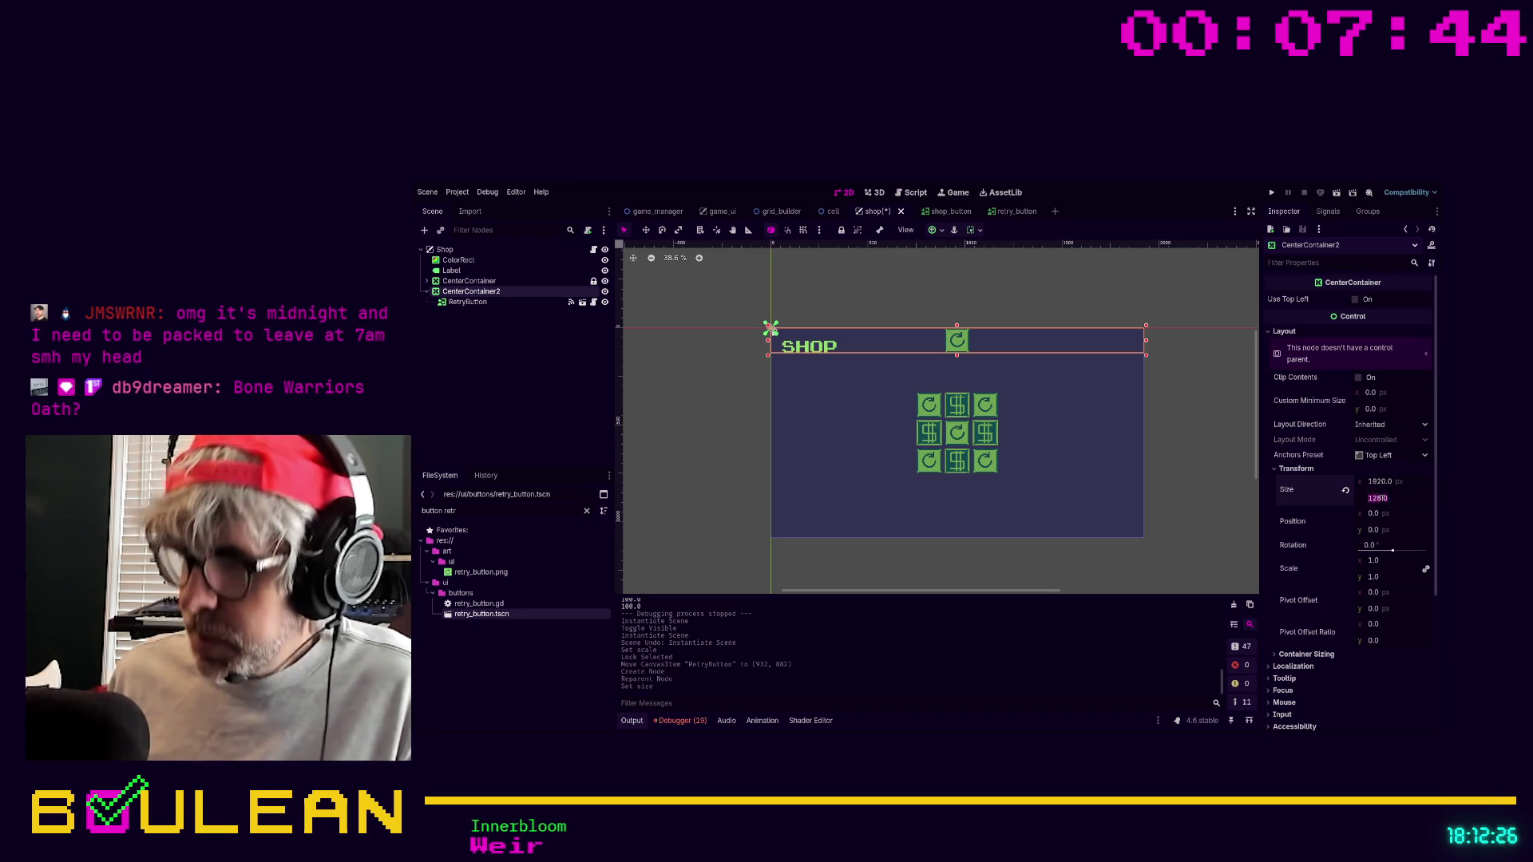
text(250)
key(Return)
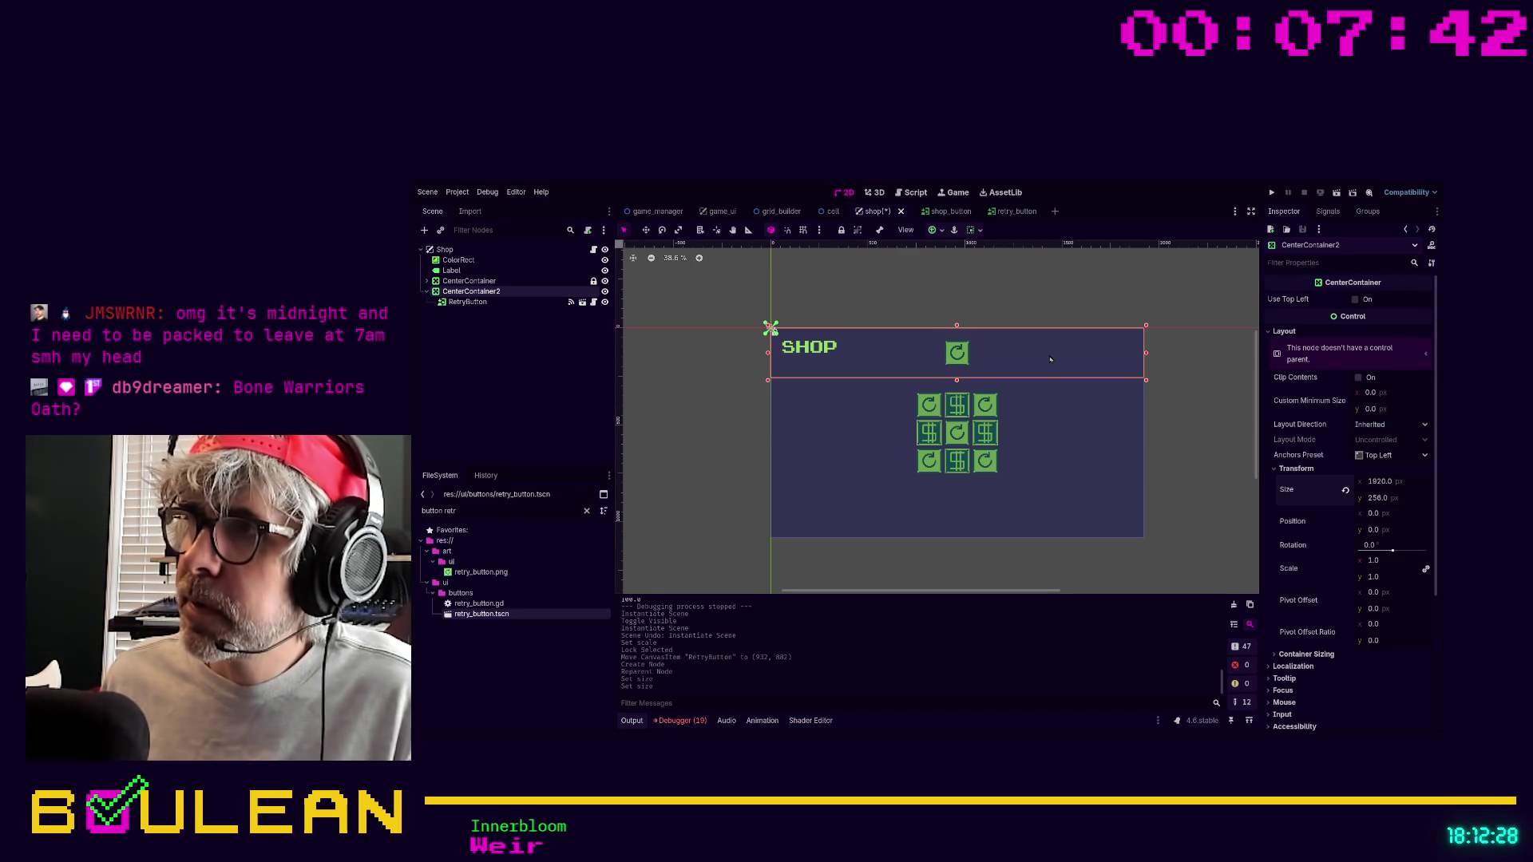
click(1370, 529)
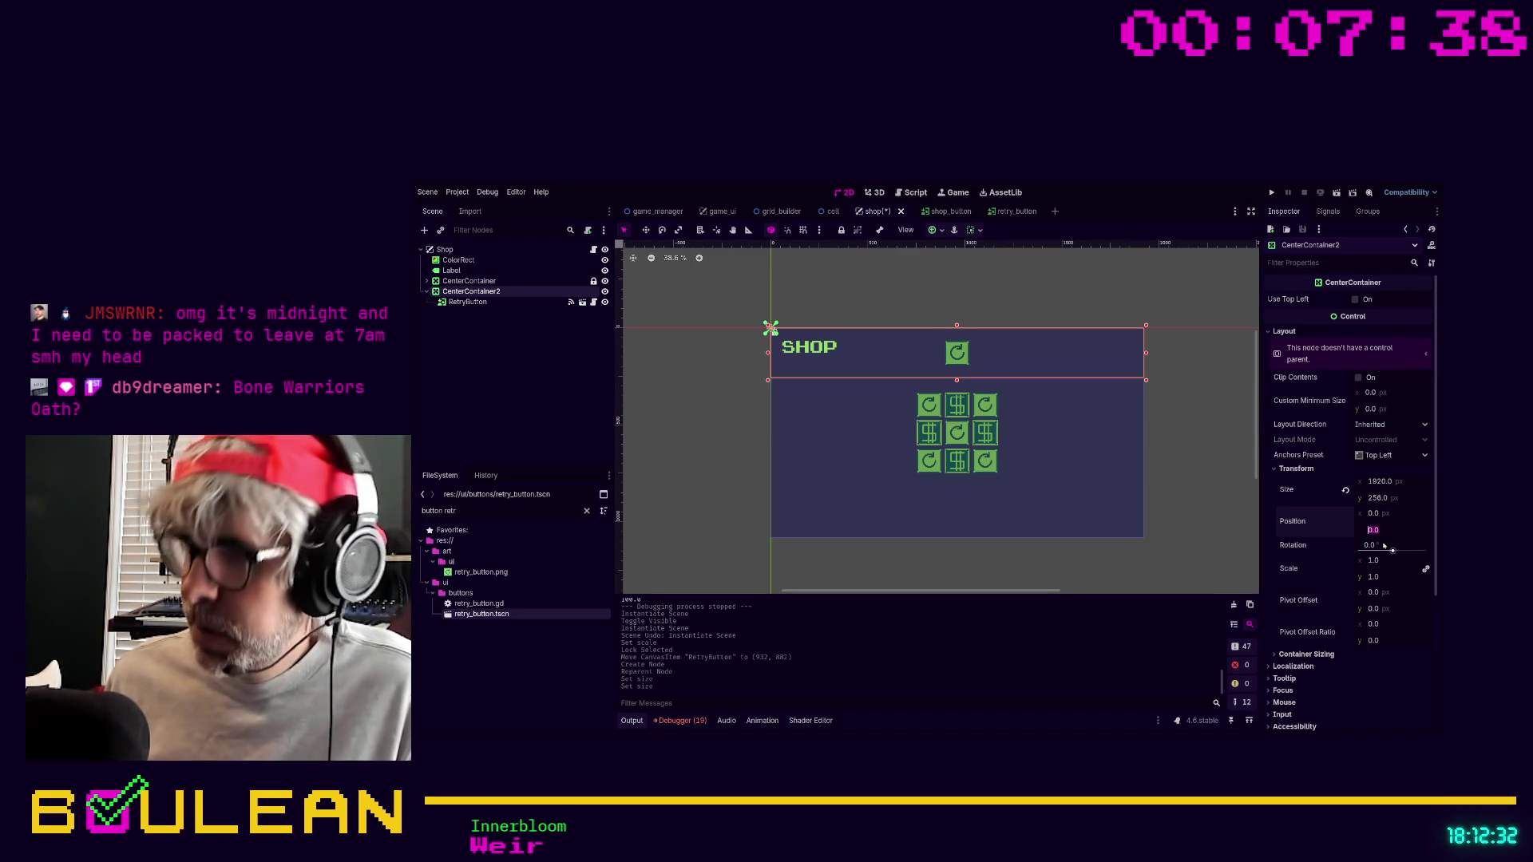
text(108)
text(0-256)
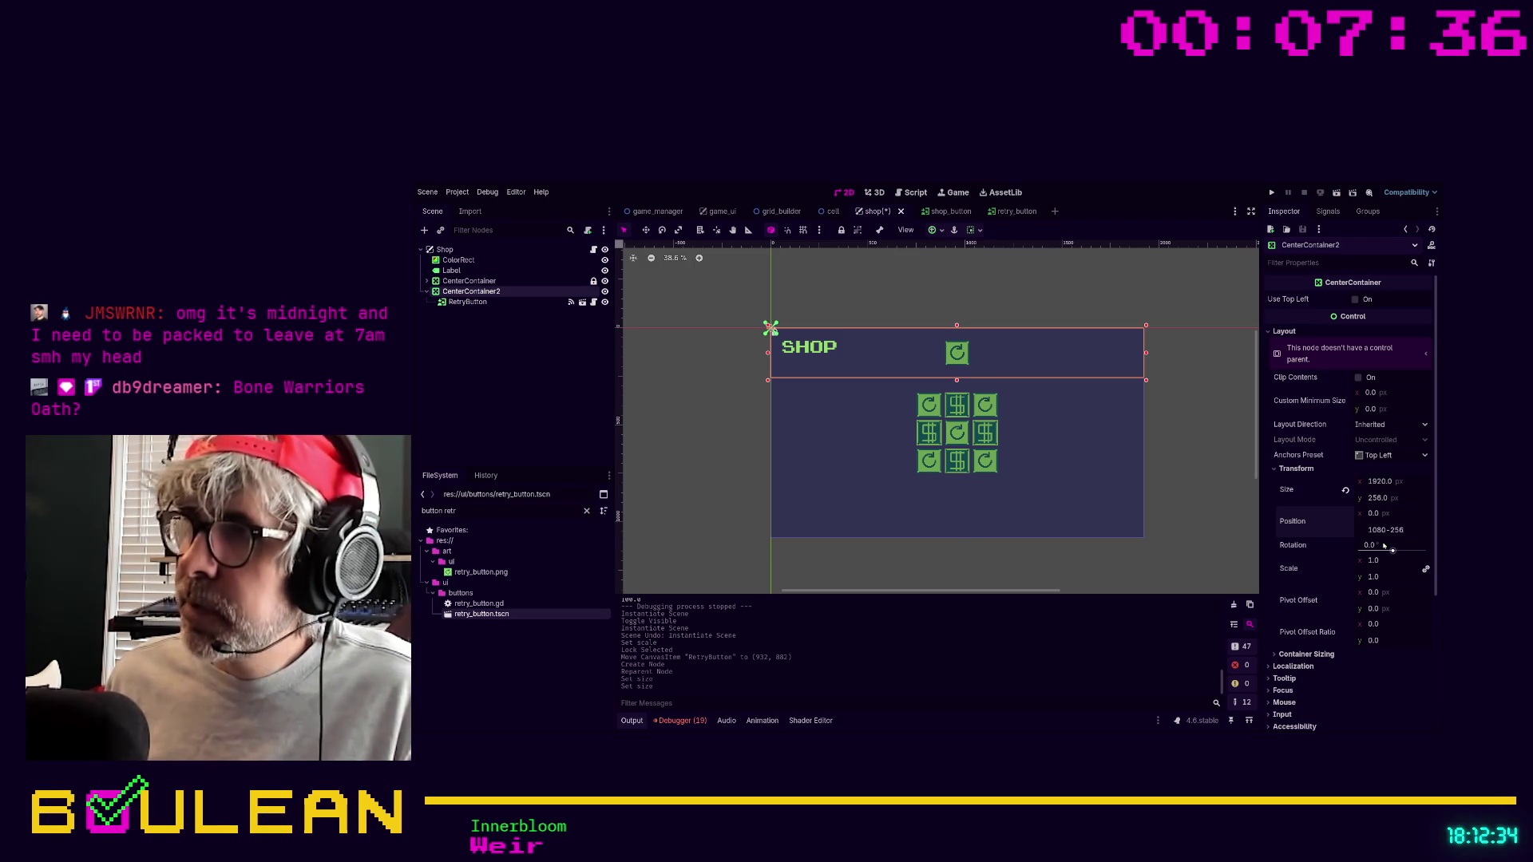
key(Return)
Check the bottom container's layout and run the shop scene with F6 to test it.
click(1180, 417)
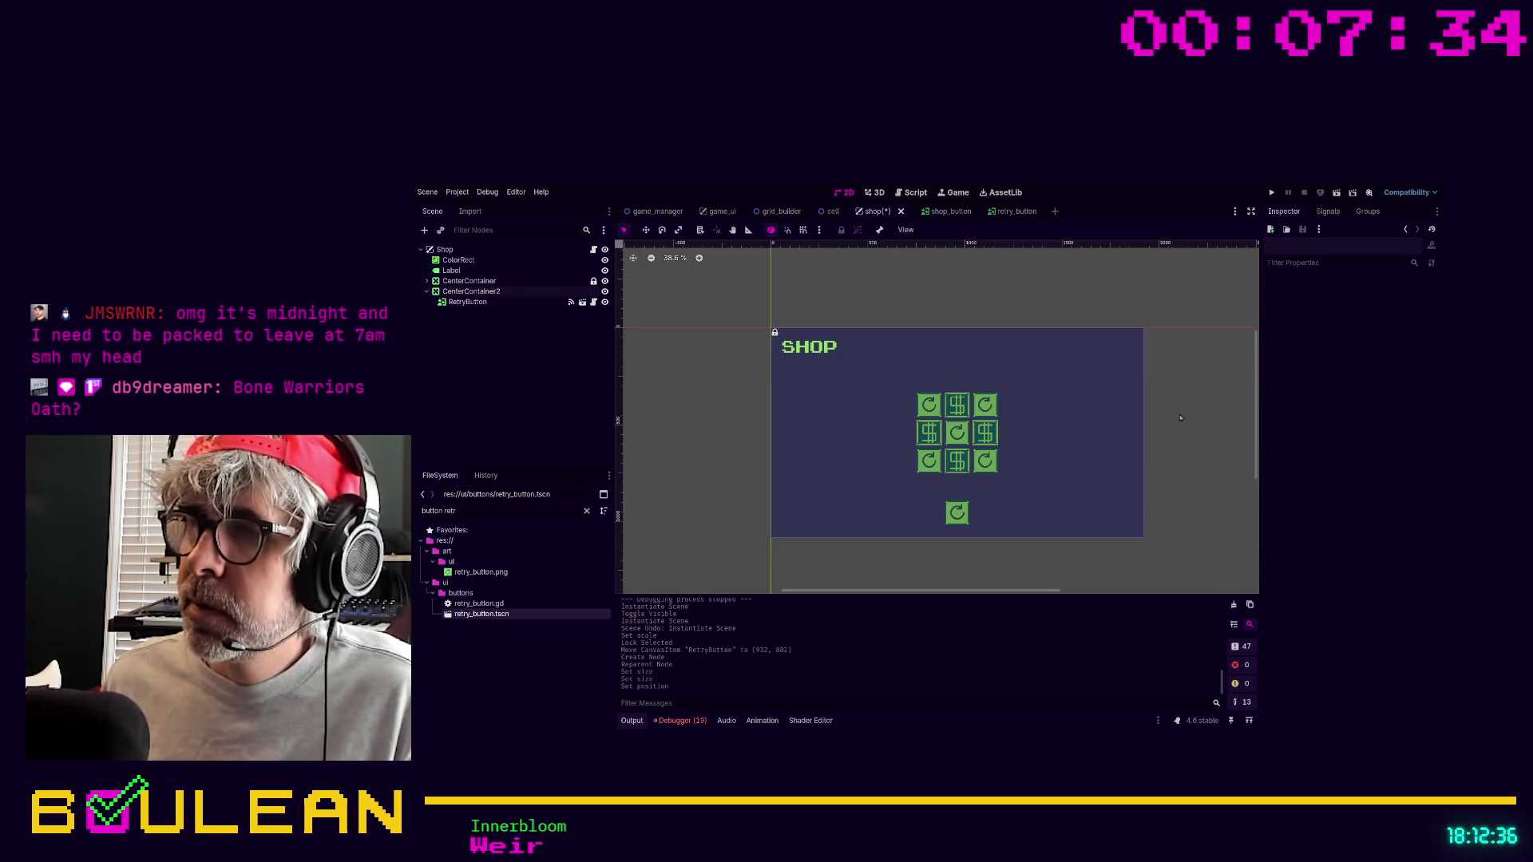
click(906, 527)
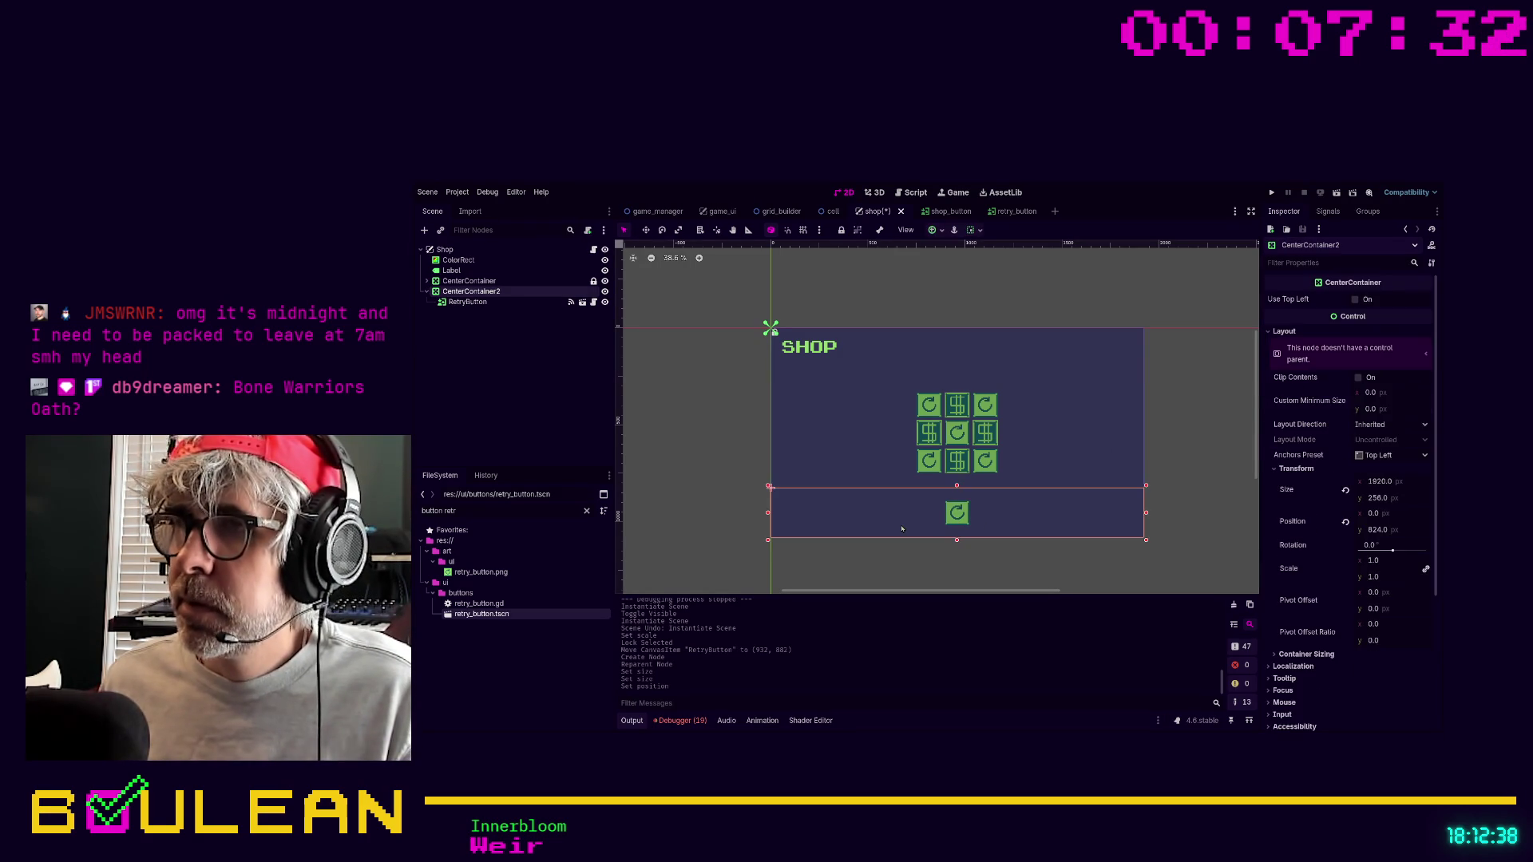
key(F6)
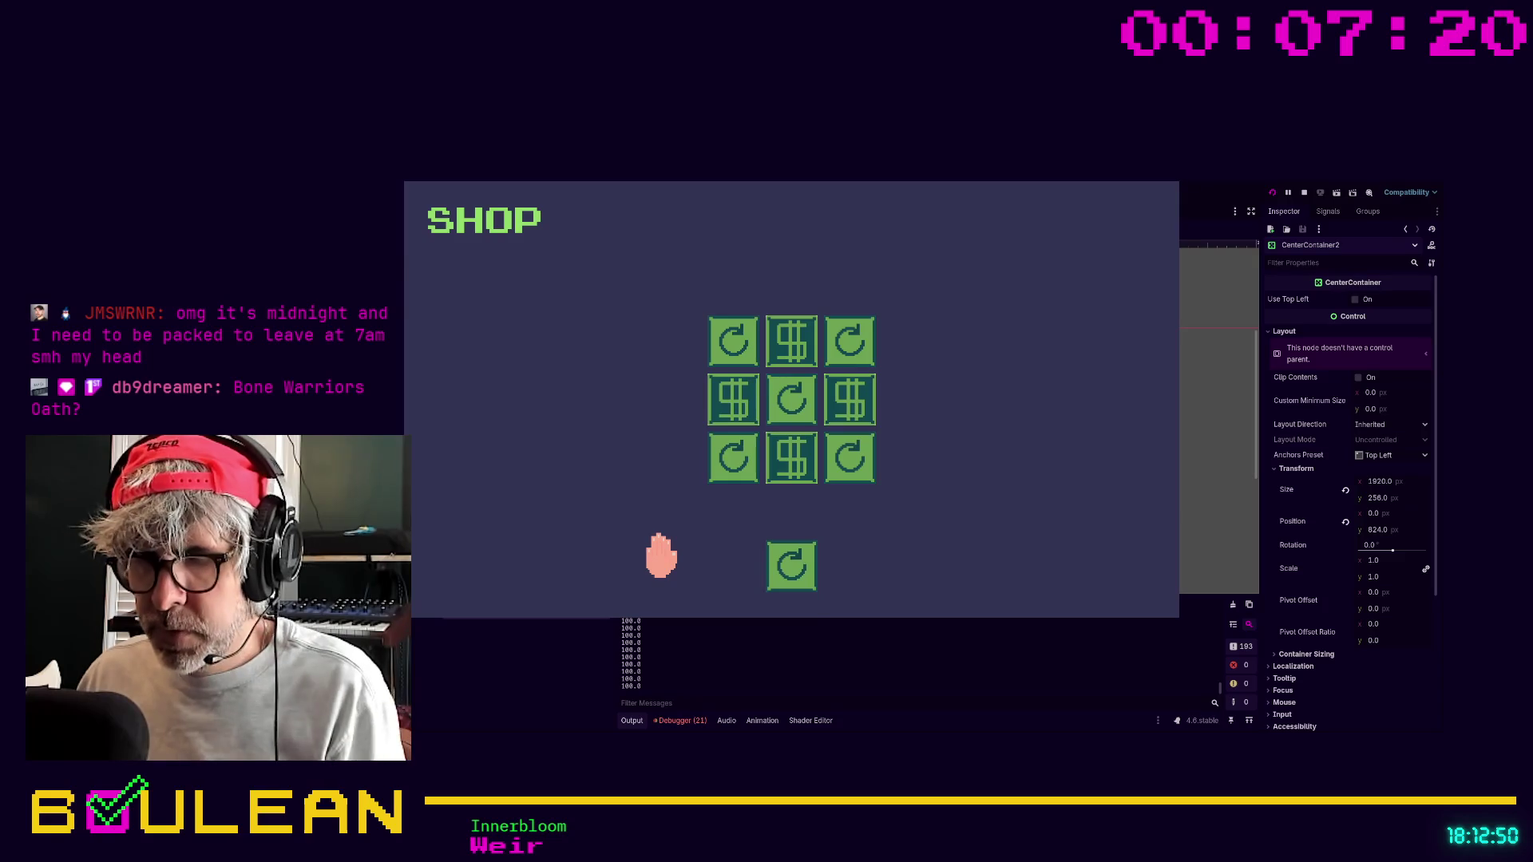
key(F8)
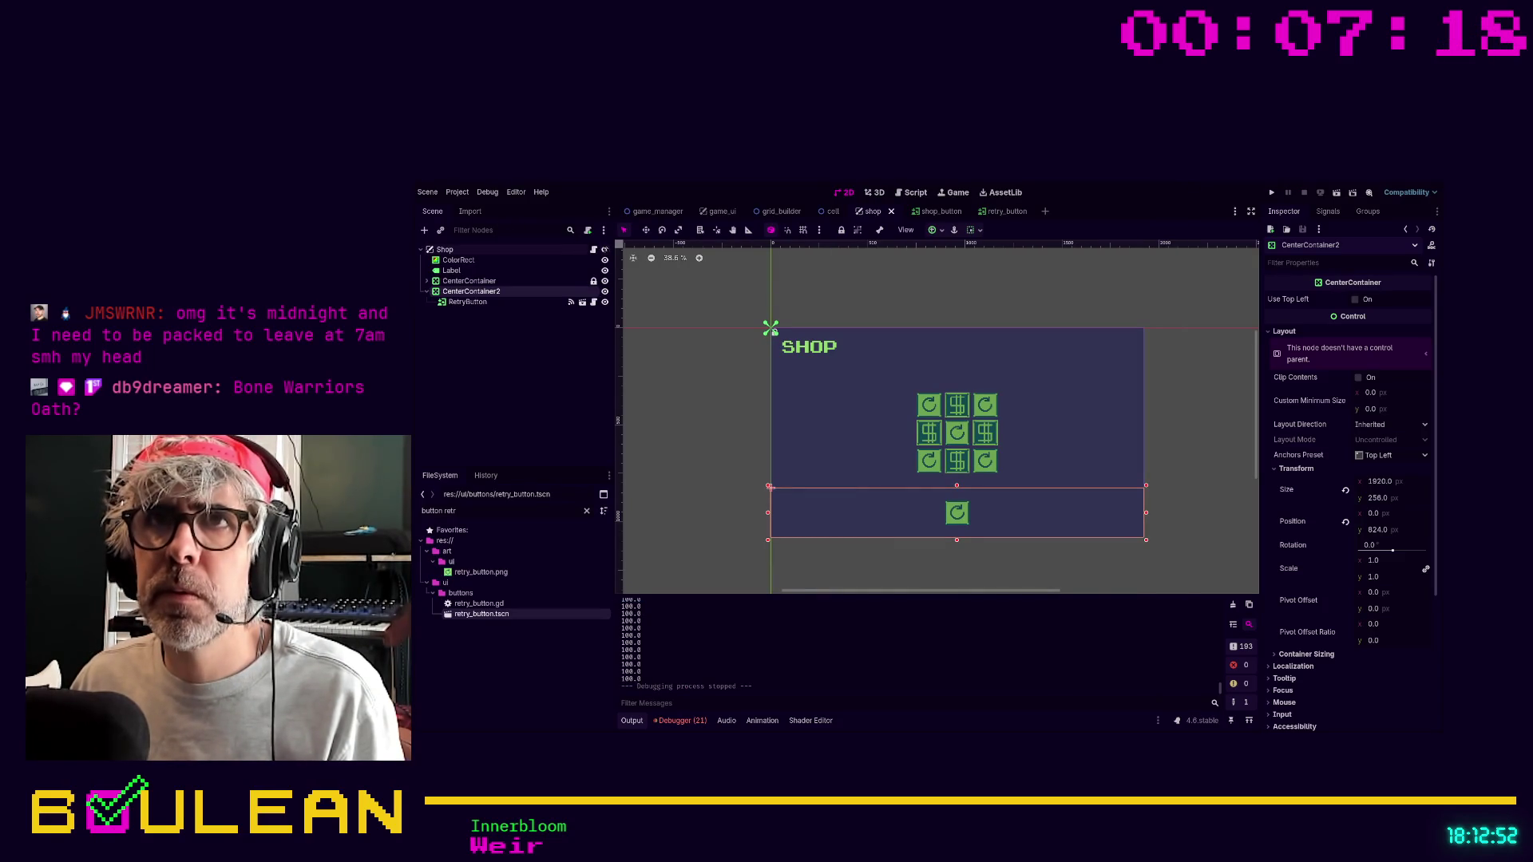
Add a _ready() function setting self.visible = false in shop.gd, then run the game and click the top-left grid cell.
key(ctrl+F3)
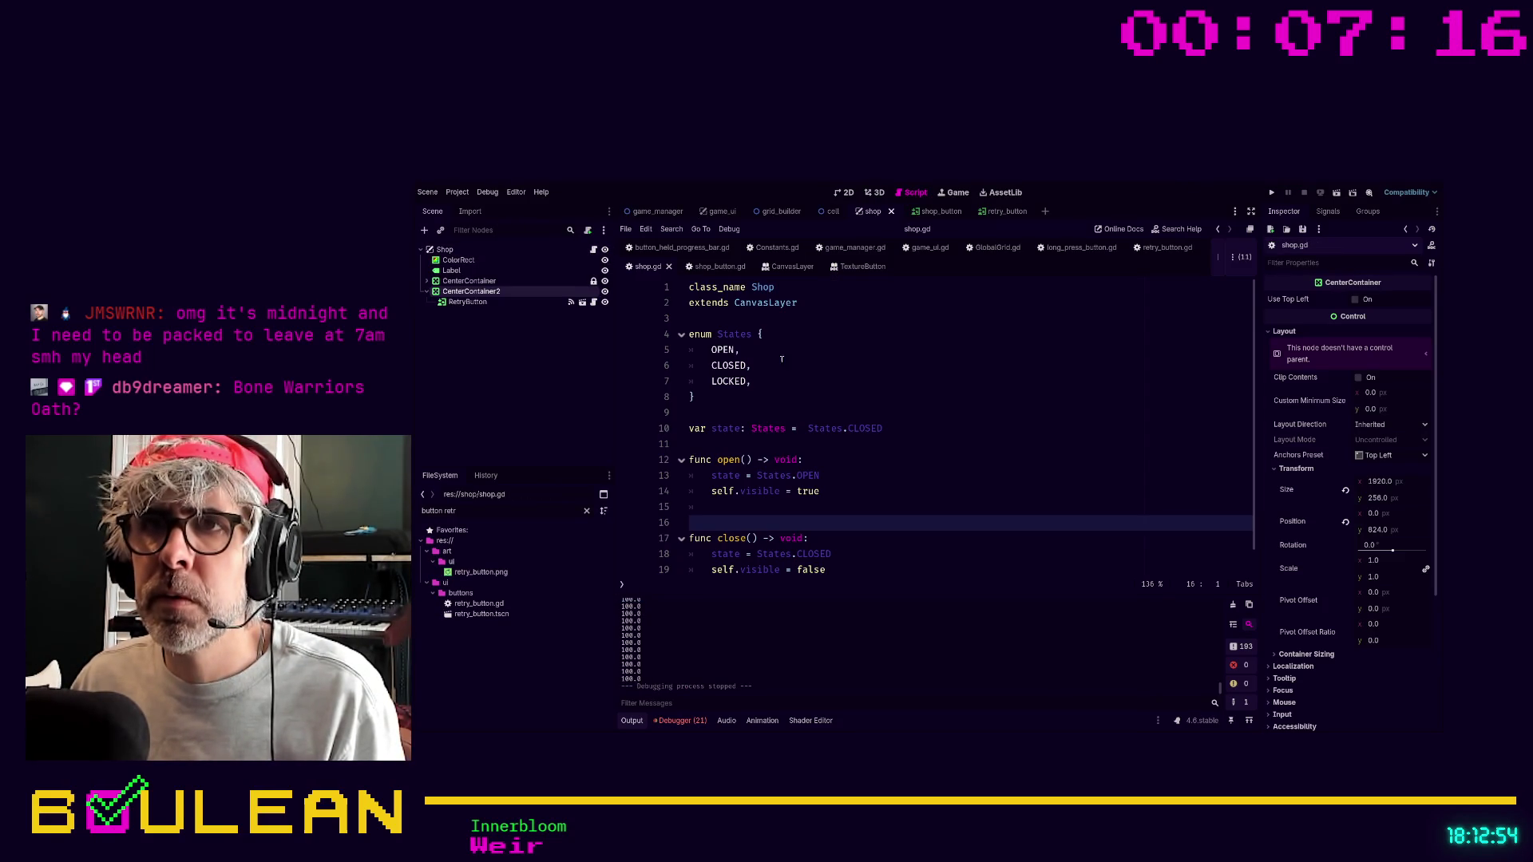
scroll(799, 443, down, 1)
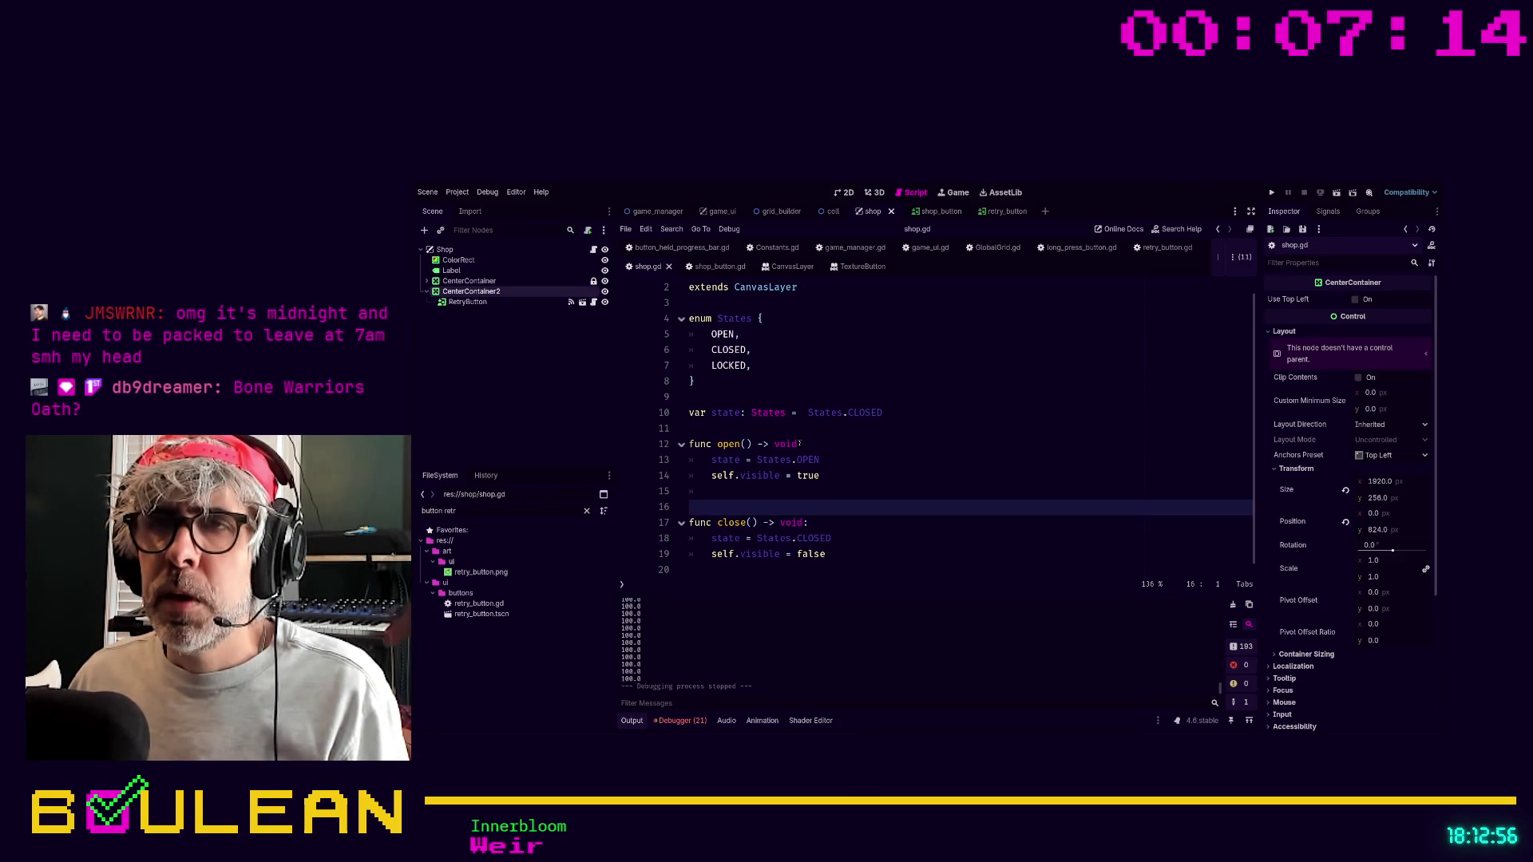
click(728, 413)
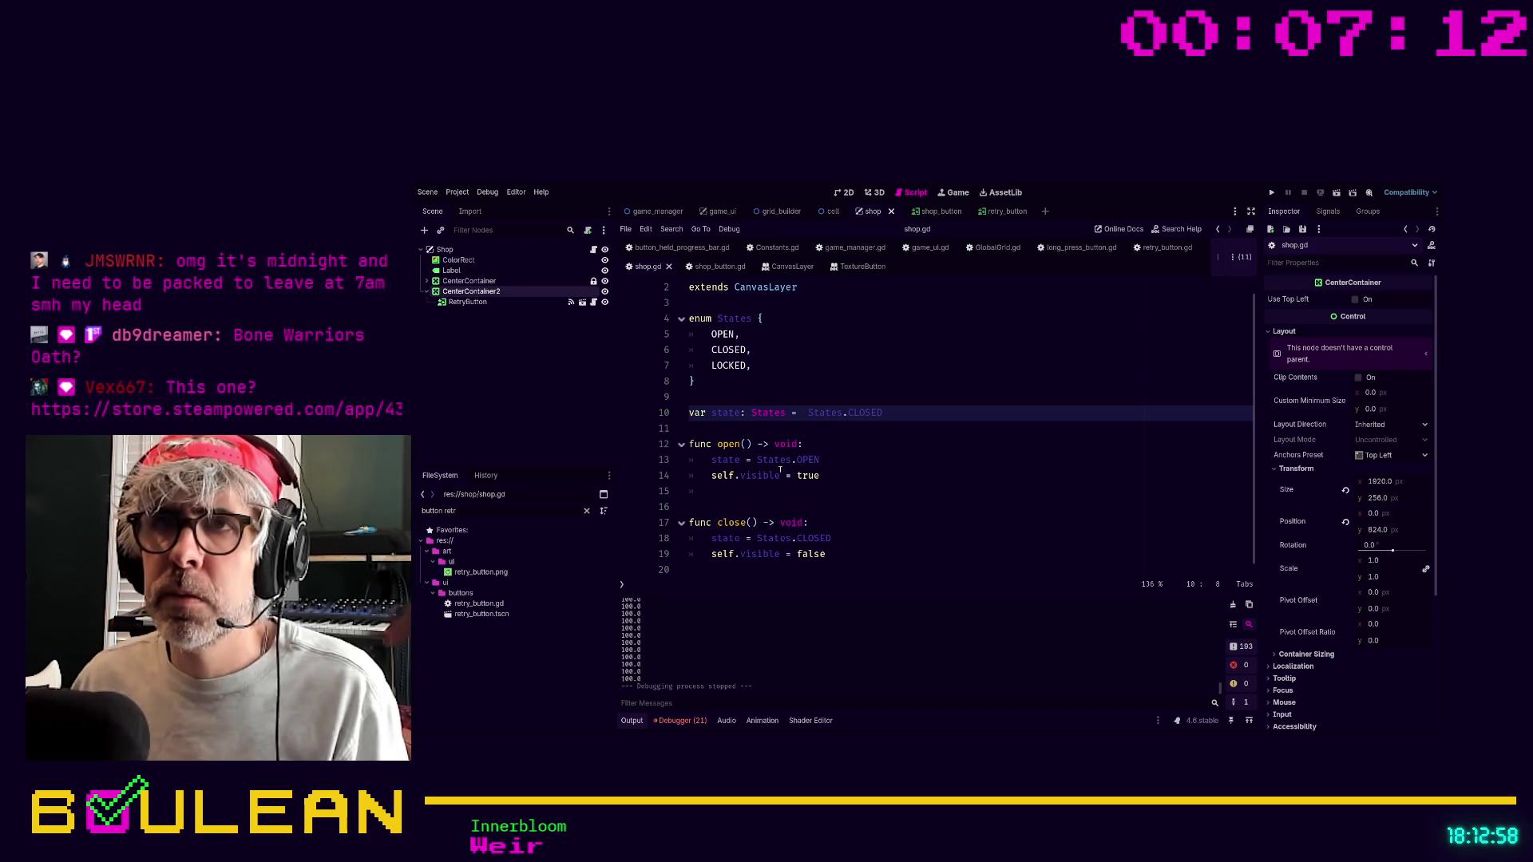
key(Down)
key(Return)
key(Return)
key(Return)
key(Up)
key(Up)
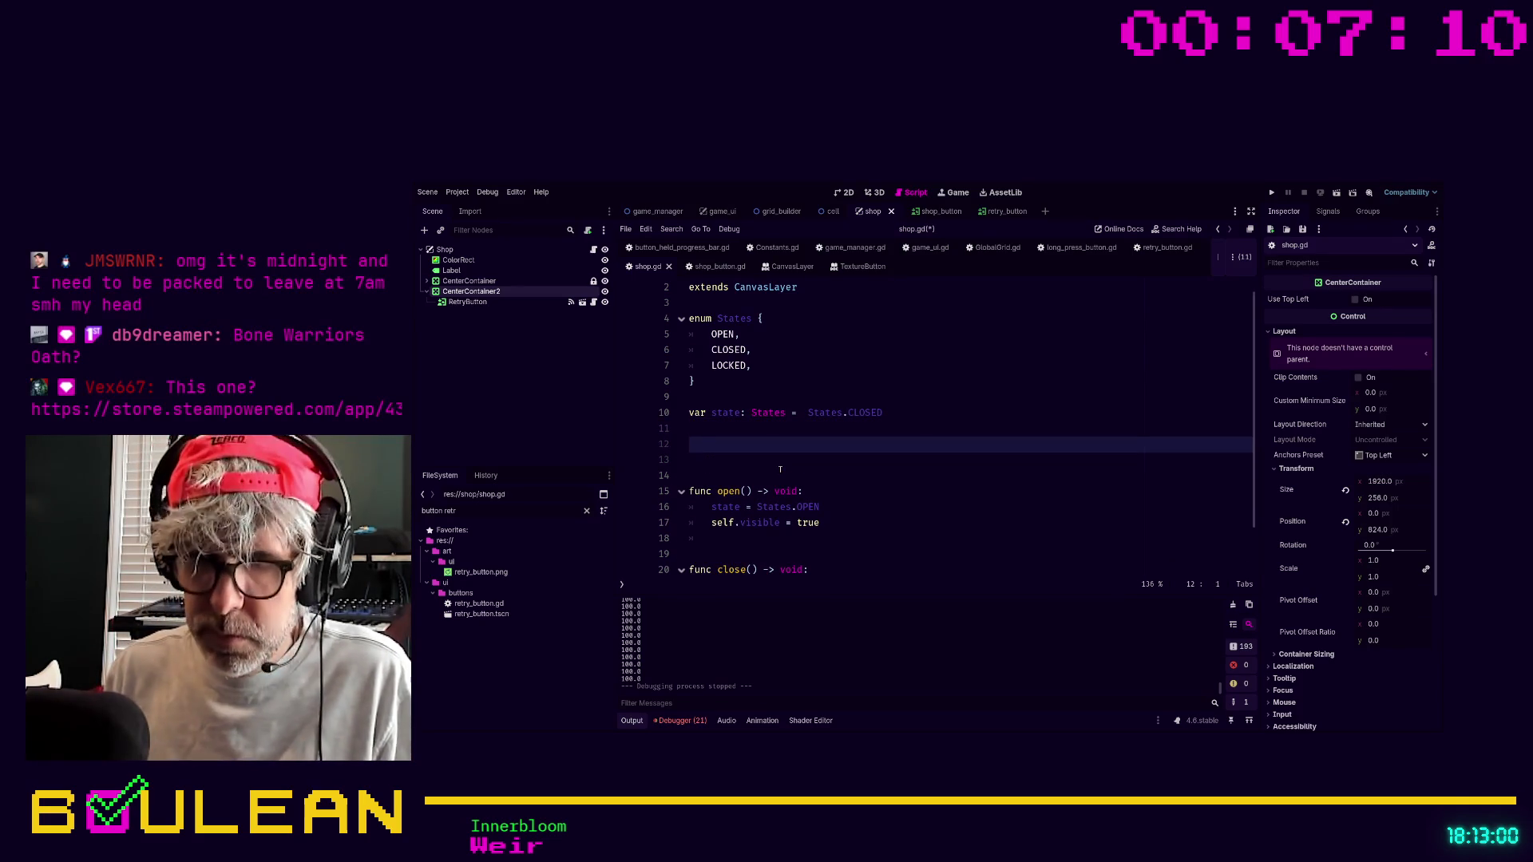
text(d)
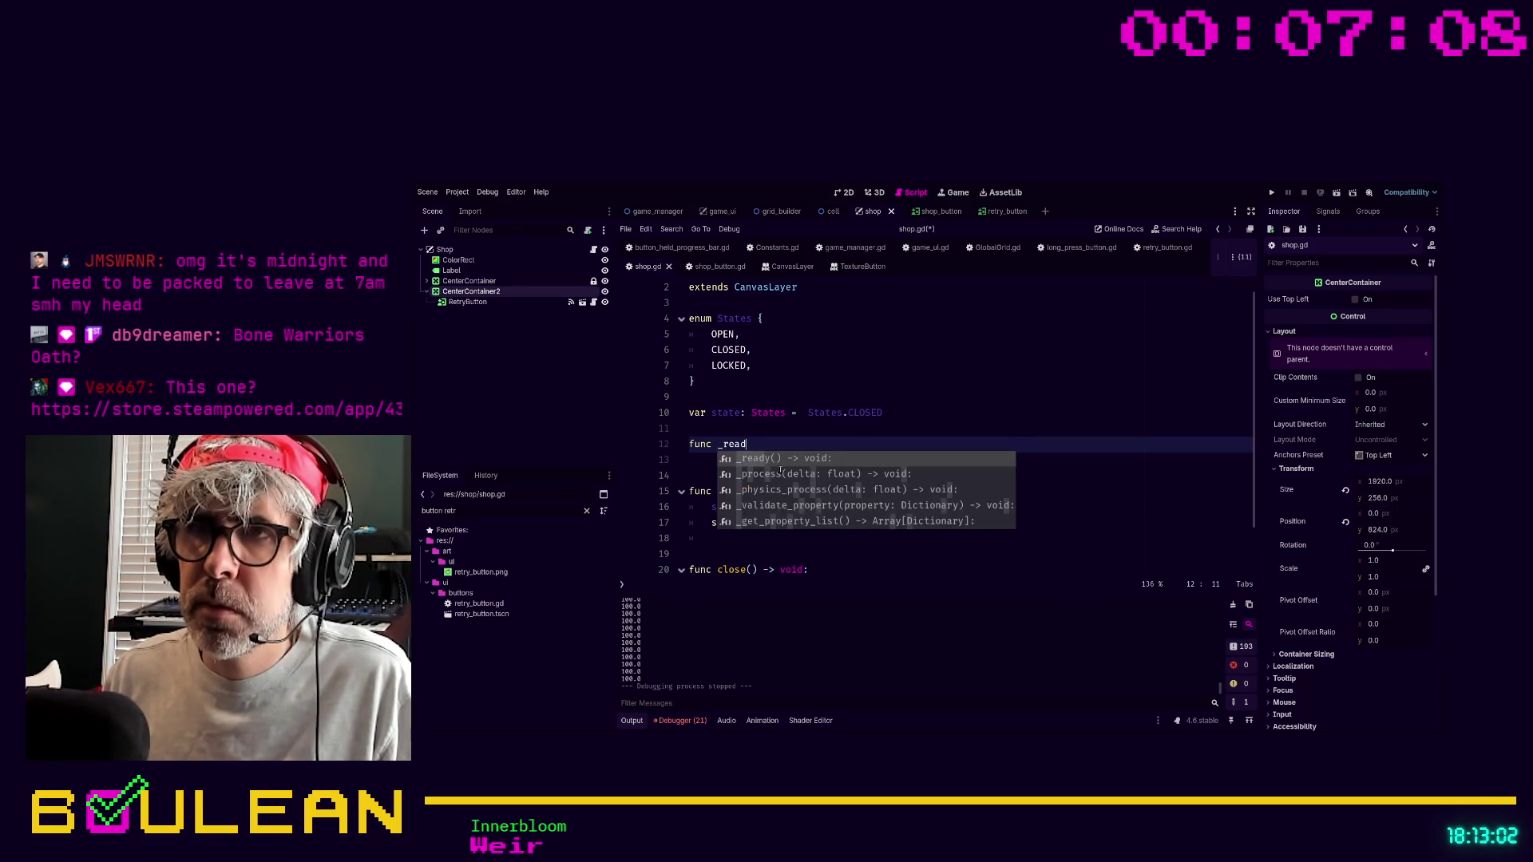
key(Return)
key(Return)
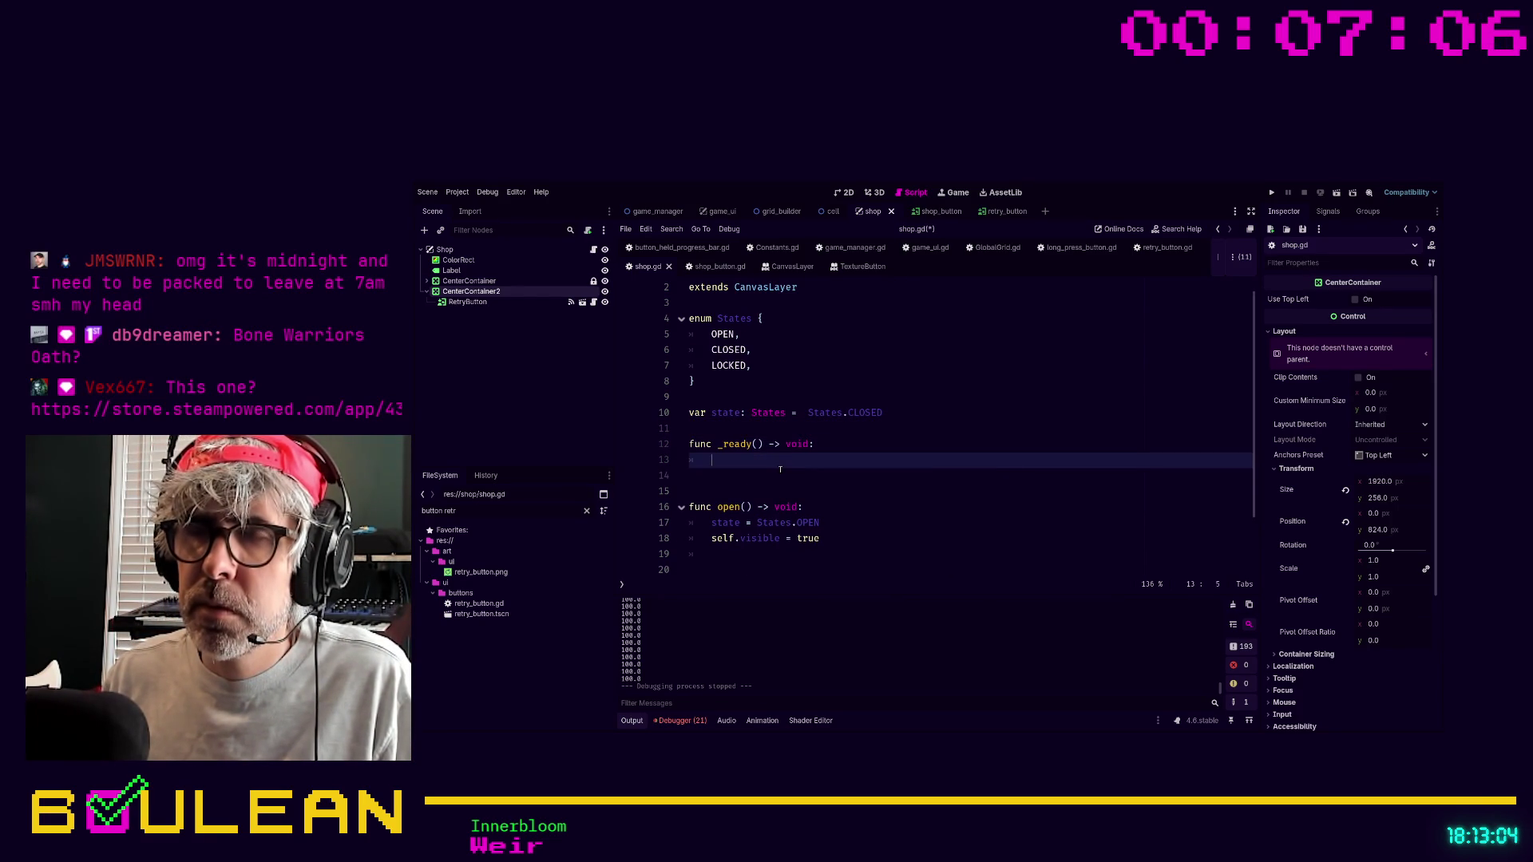
text(self.visible = false)
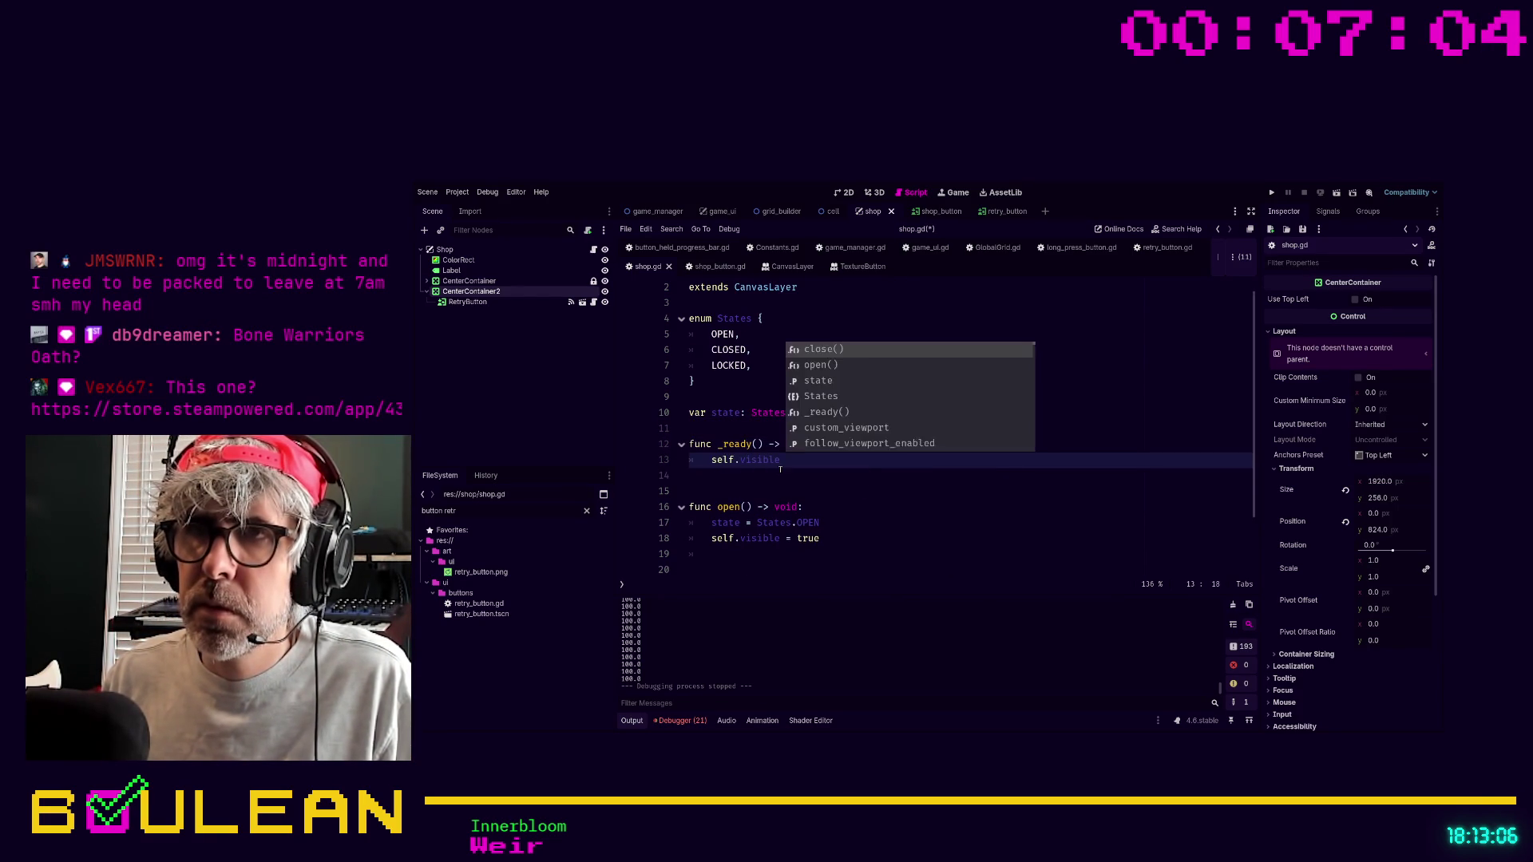
key(F5)
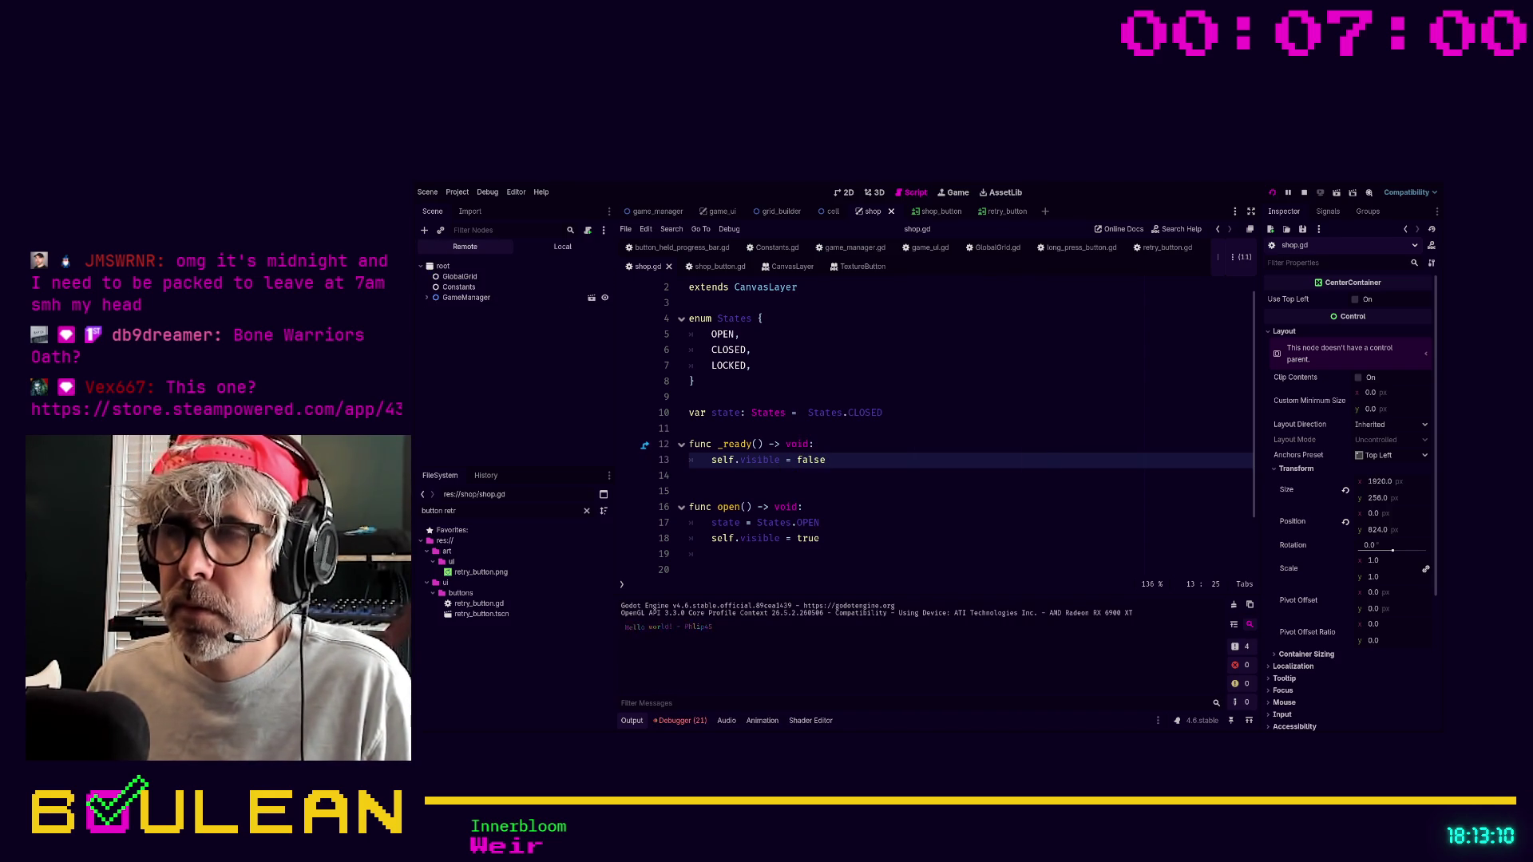
click(734, 342)
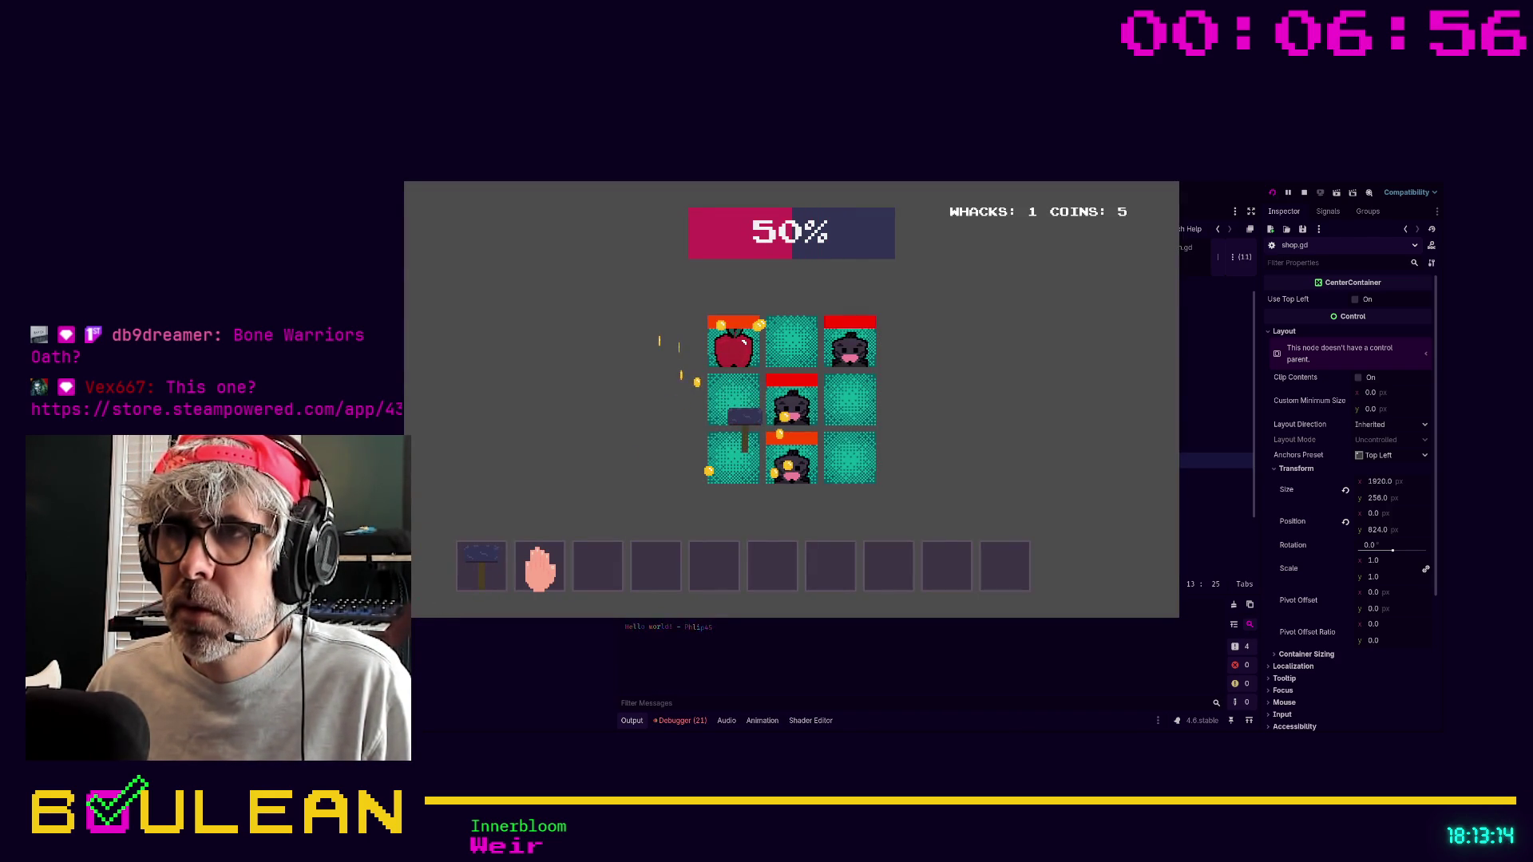